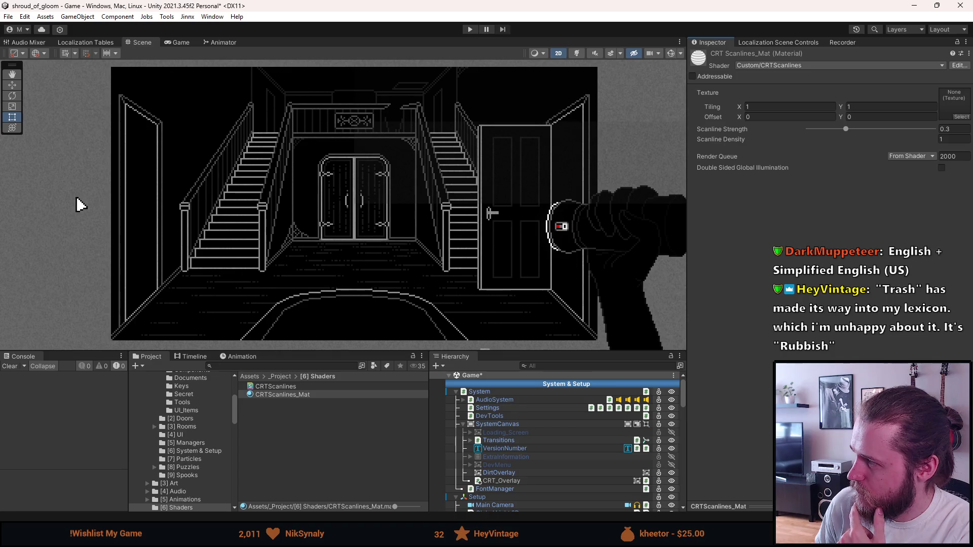
# Step: Create a new C# script named CRTScanlineRendererFeature in the [6] Shaders folder
pyautogui.rightClick(299, 427)
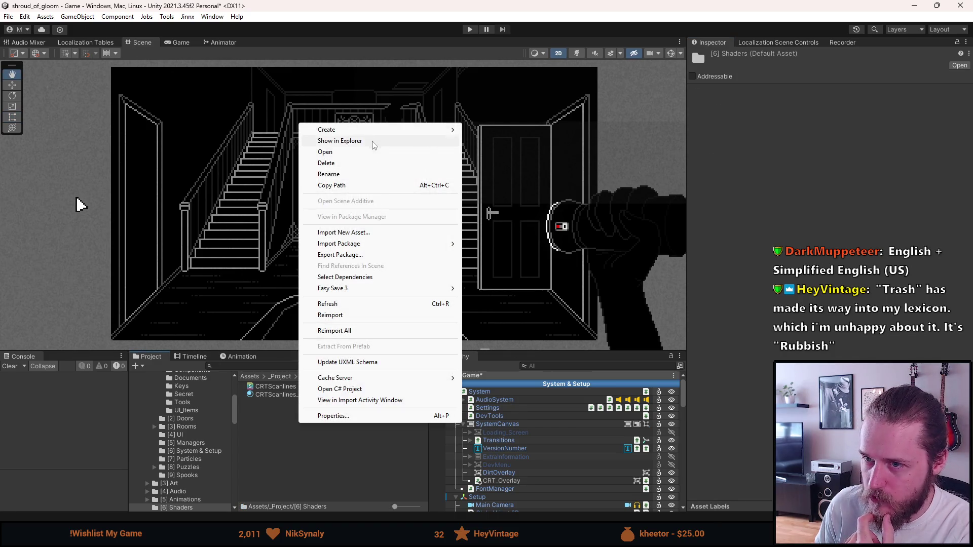
pyautogui.moveTo(374, 131)
pyautogui.click(492, 92)
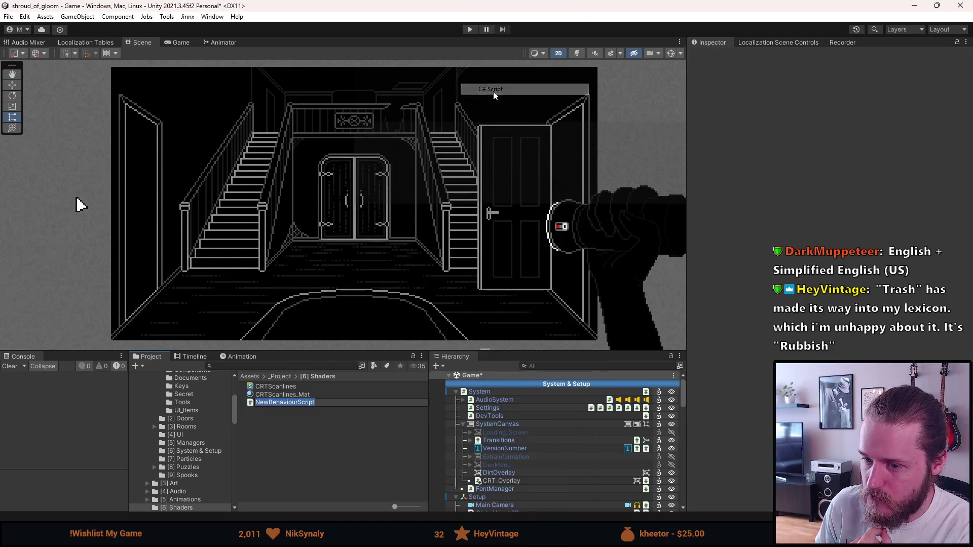
pyautogui.write('C')
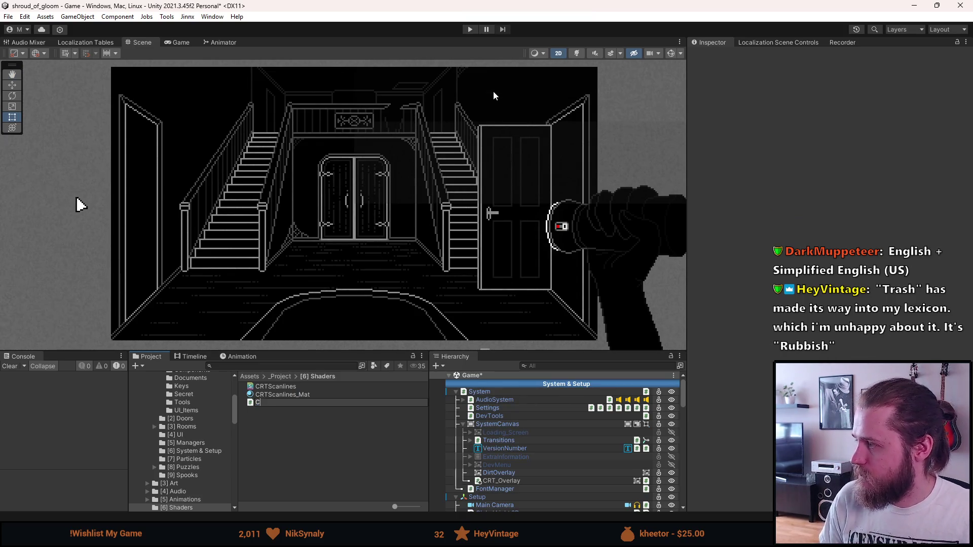
pyautogui.write('RTScanlineRendererFeatu')
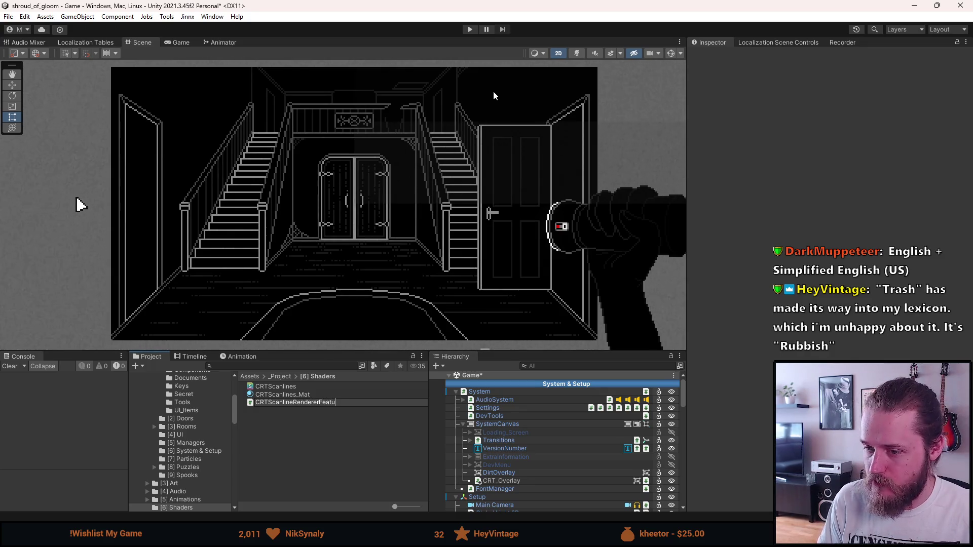
pyautogui.press('Return')
pyautogui.hotkey('alt', 'Tab')
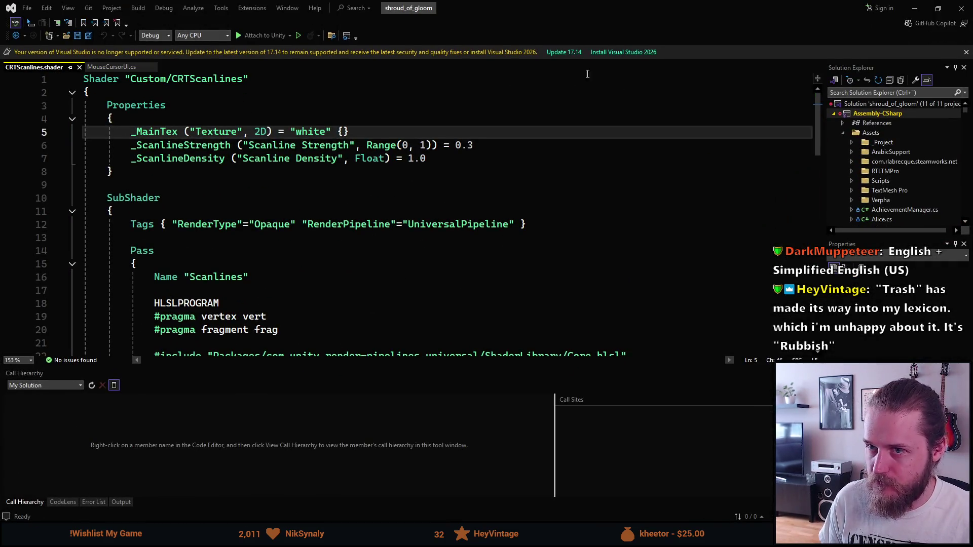
pyautogui.click(915, 7)
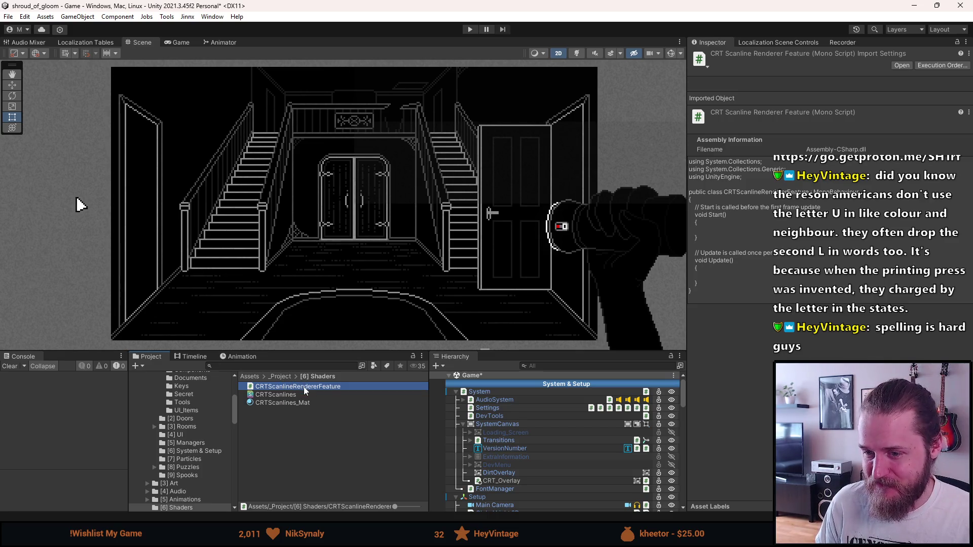
# Step: Replace the CRTScanlineRendererFeature.cs template with the pasted ScriptableRendererFeature code and save it
pyautogui.doubleClick(303, 387)
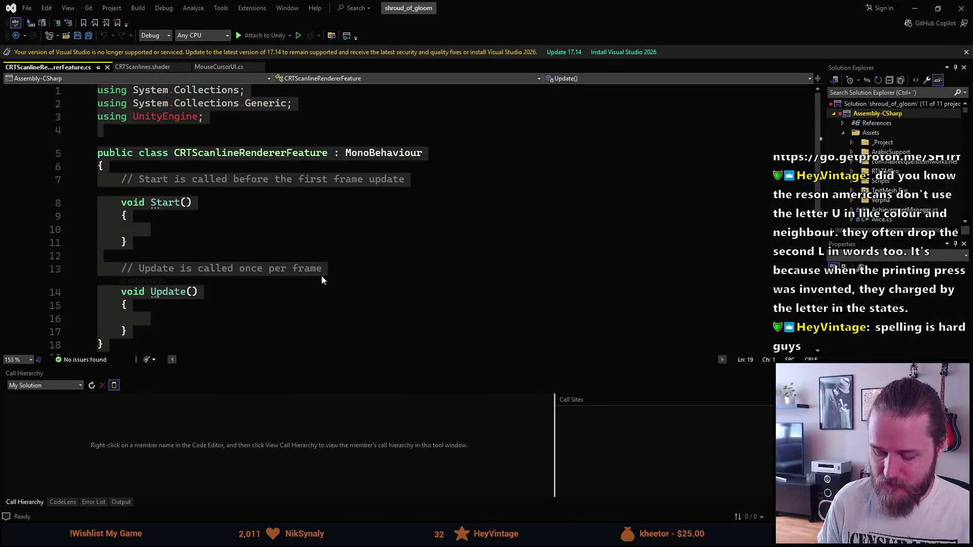
pyautogui.press('Delete')
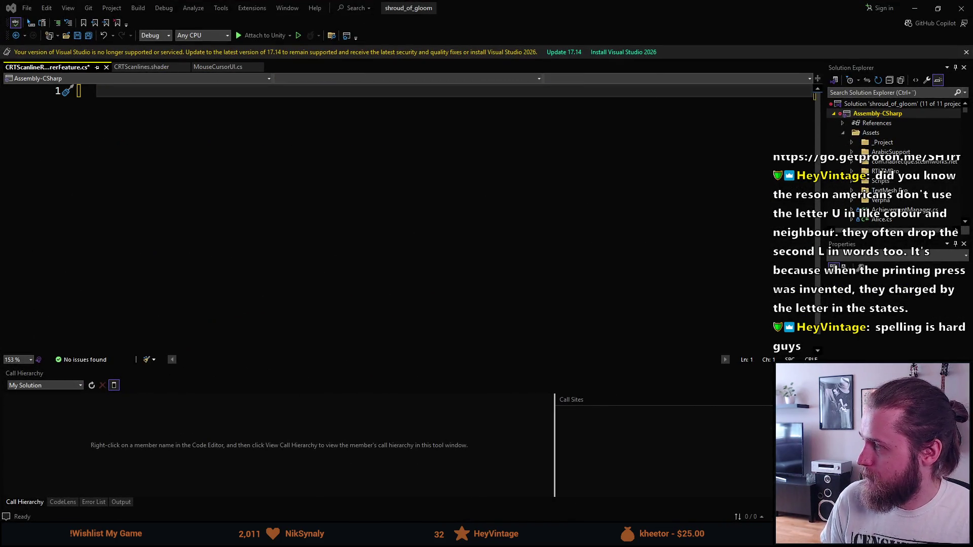
pyautogui.click(268, 147)
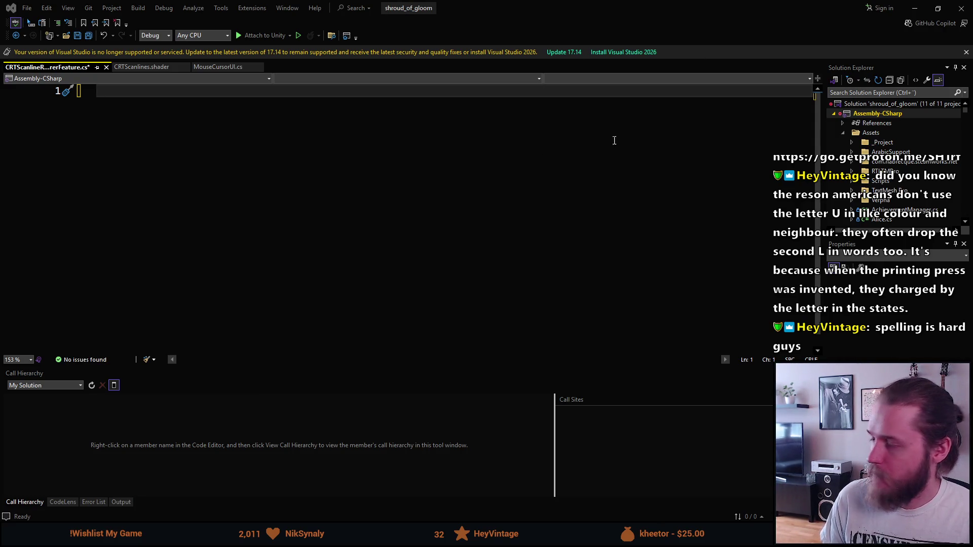
pyautogui.hotkey('ctrl', 'v')
pyautogui.scroll(17, 218, 227)
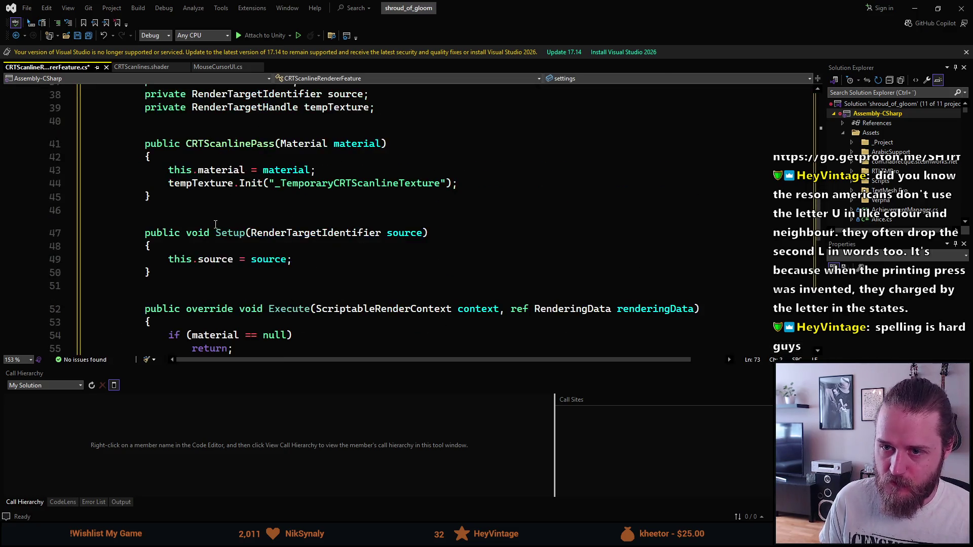
pyautogui.hotkey('ctrl', 's')
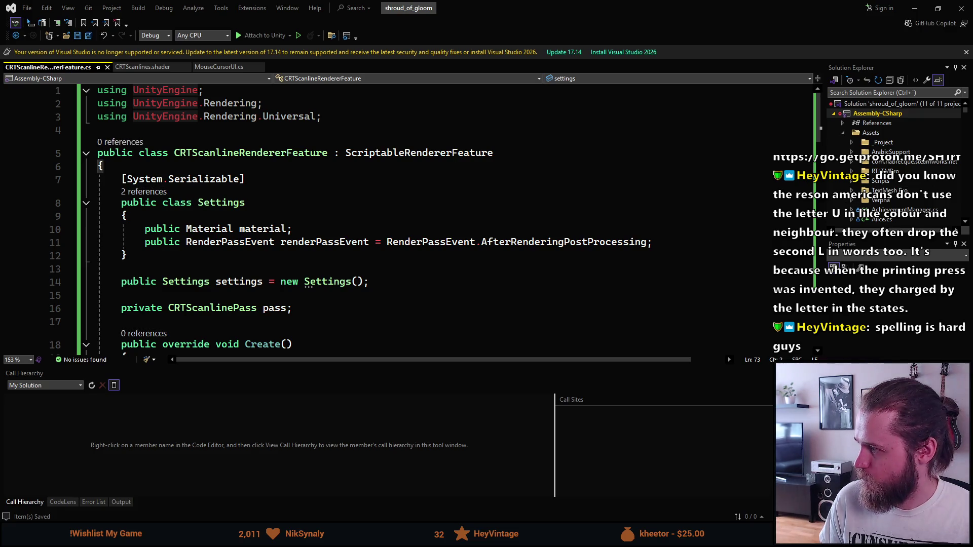
pyautogui.click(915, 8)
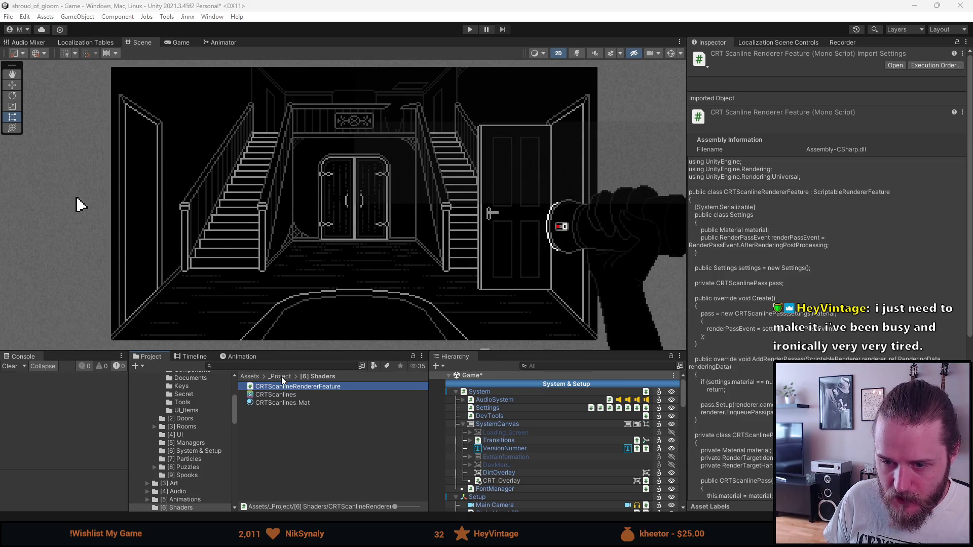
# Step: Open the RenderPipeline folder in the Project panel and select the 2D_Renderer asset
pyautogui.scroll(-3, 172, 435)
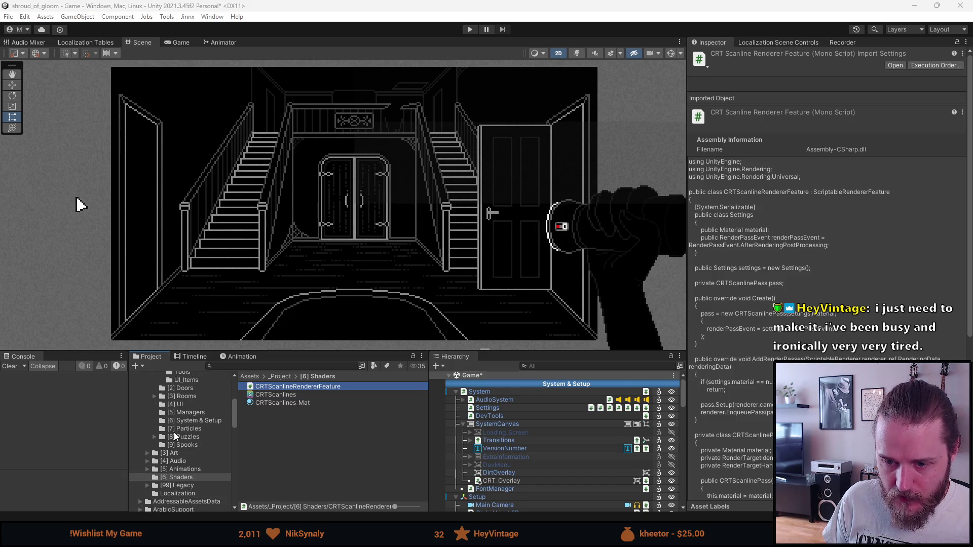
pyautogui.scroll(-10, 174, 435)
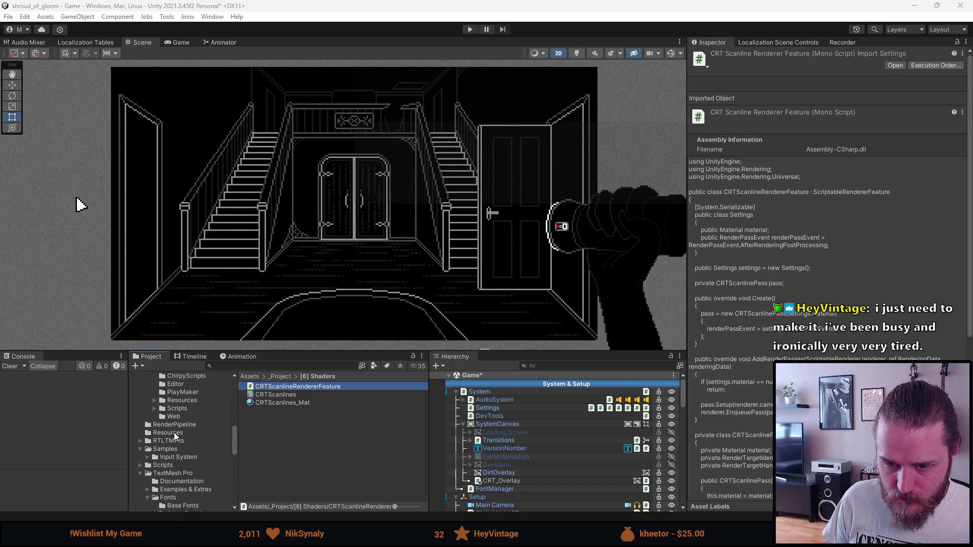
pyautogui.scroll(-5, 175, 471)
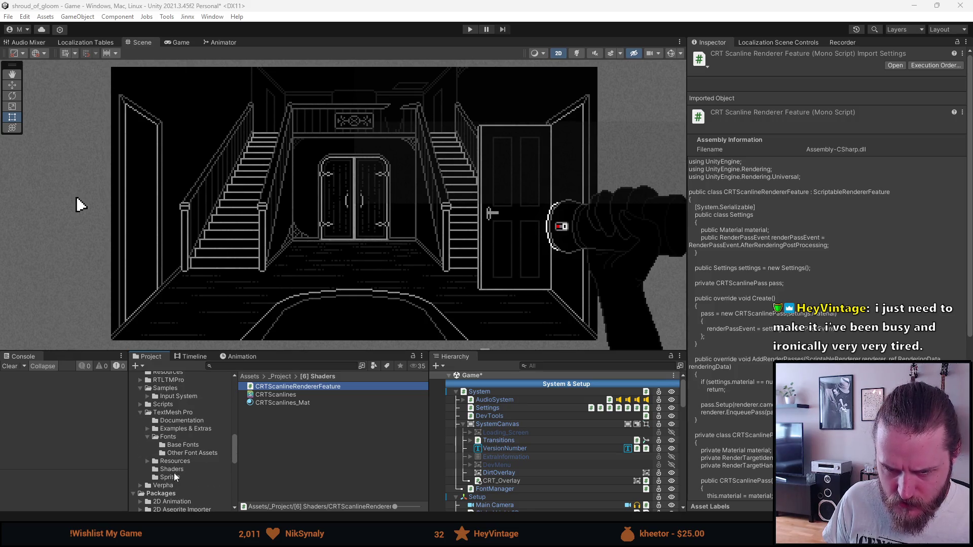
pyautogui.scroll(3, 173, 473)
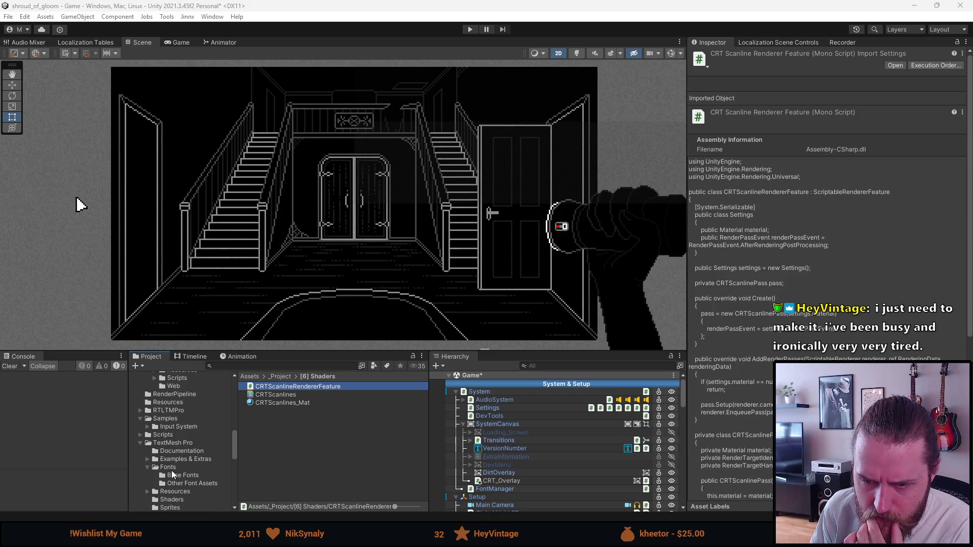
pyautogui.click(190, 396)
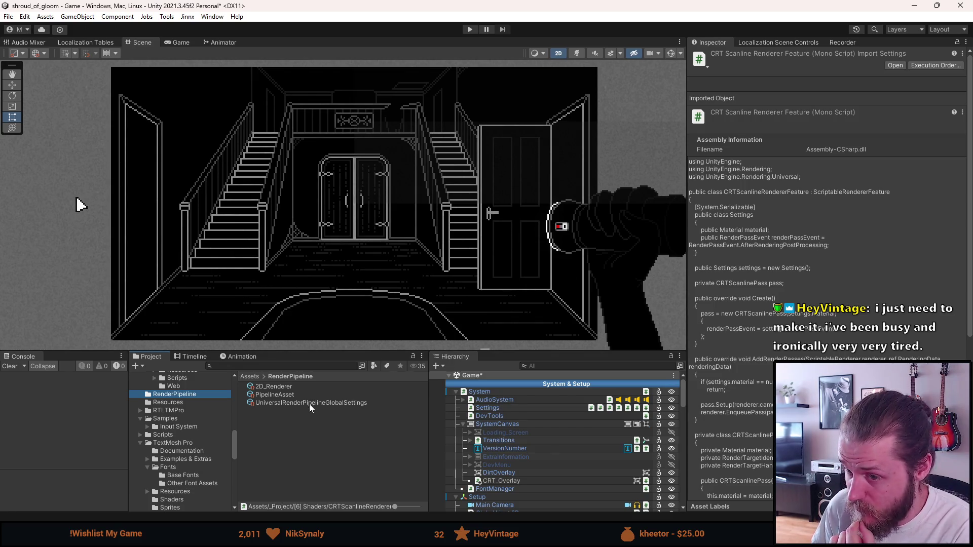
pyautogui.click(296, 388)
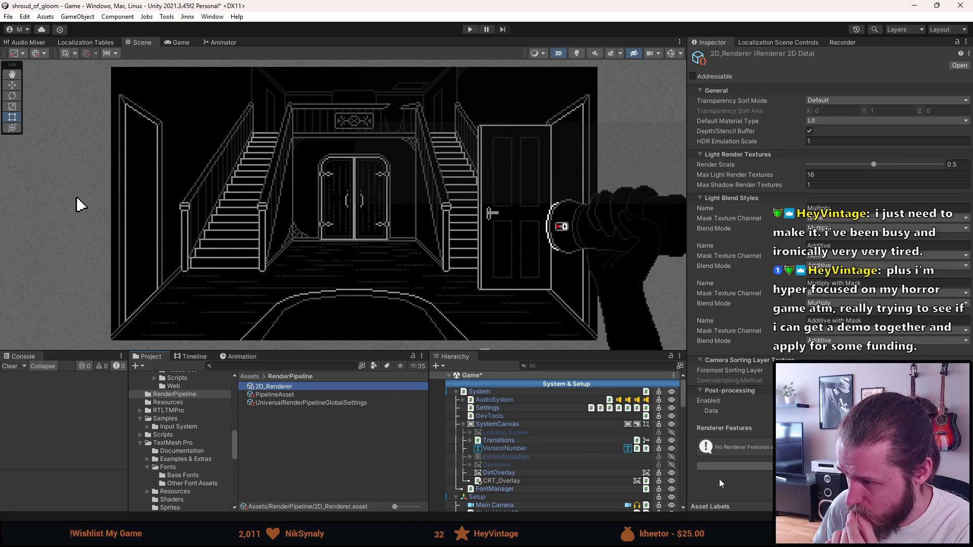
# Step: Check the global settings and PipelineAsset, then return to 2D_Renderer's empty Renderer Features list
pyautogui.click(275, 402)
pyautogui.click(278, 395)
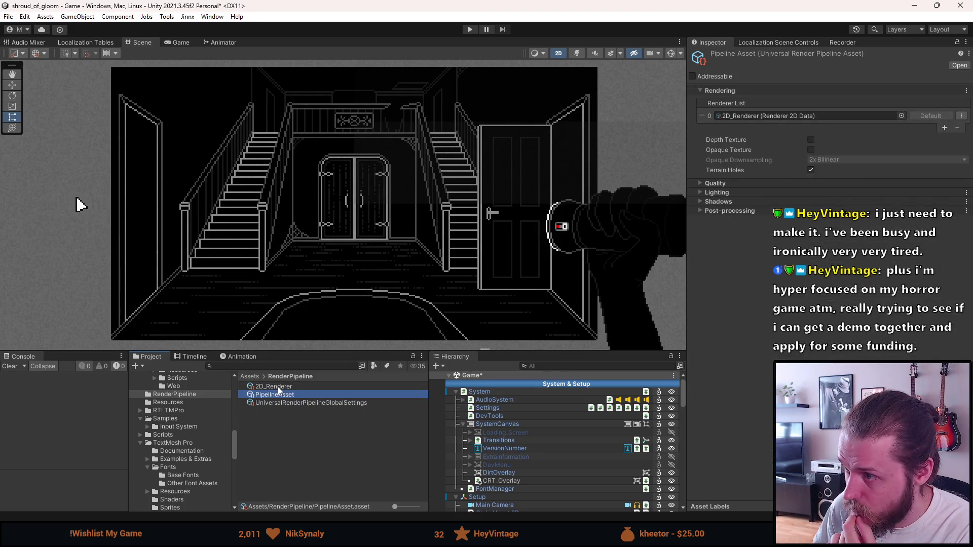
pyautogui.click(278, 387)
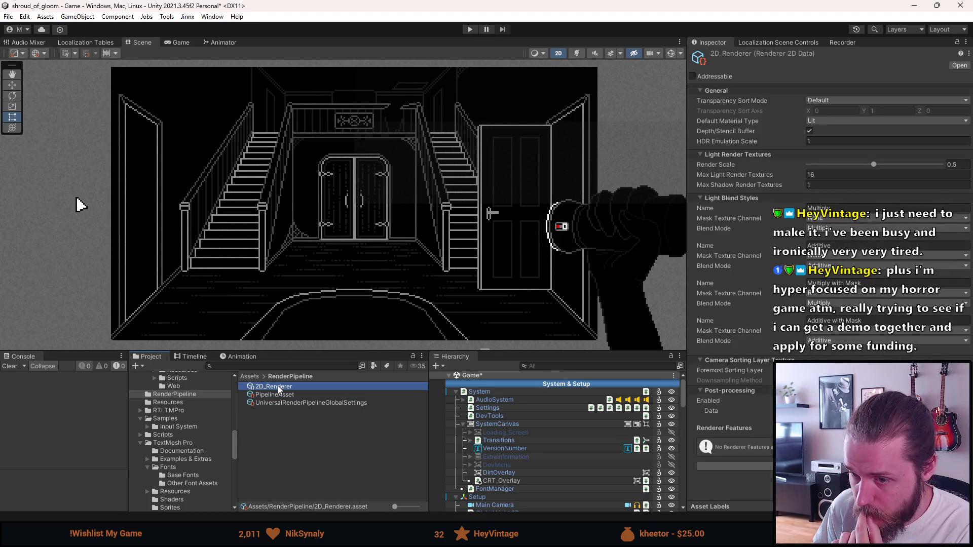
pyautogui.scroll(3, 170, 446)
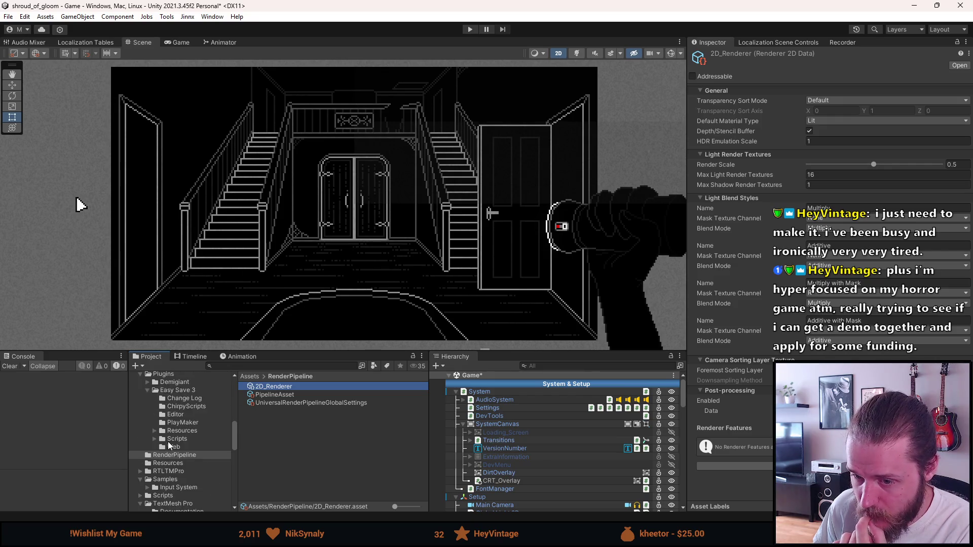
pyautogui.scroll(3, 169, 445)
pyautogui.scroll(3, 168, 443)
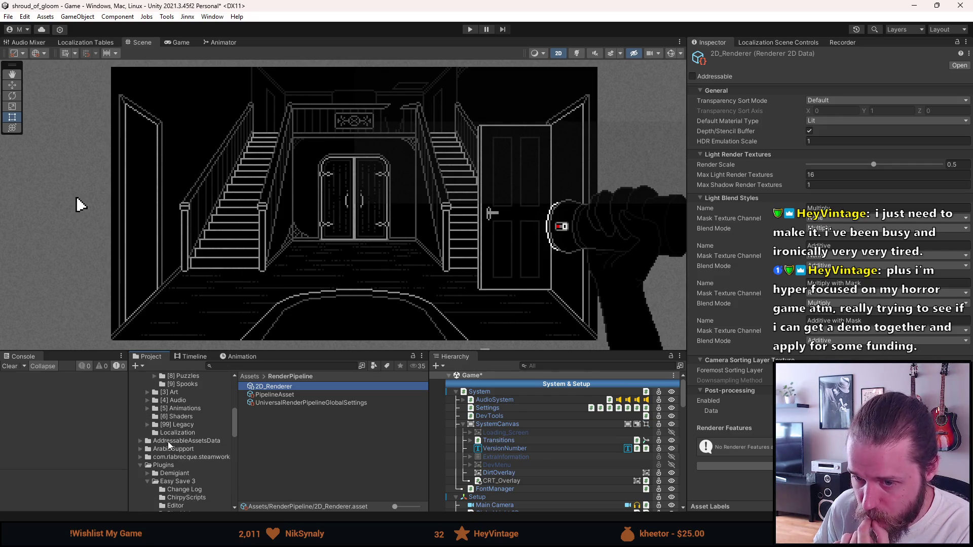
pyautogui.scroll(6, 169, 446)
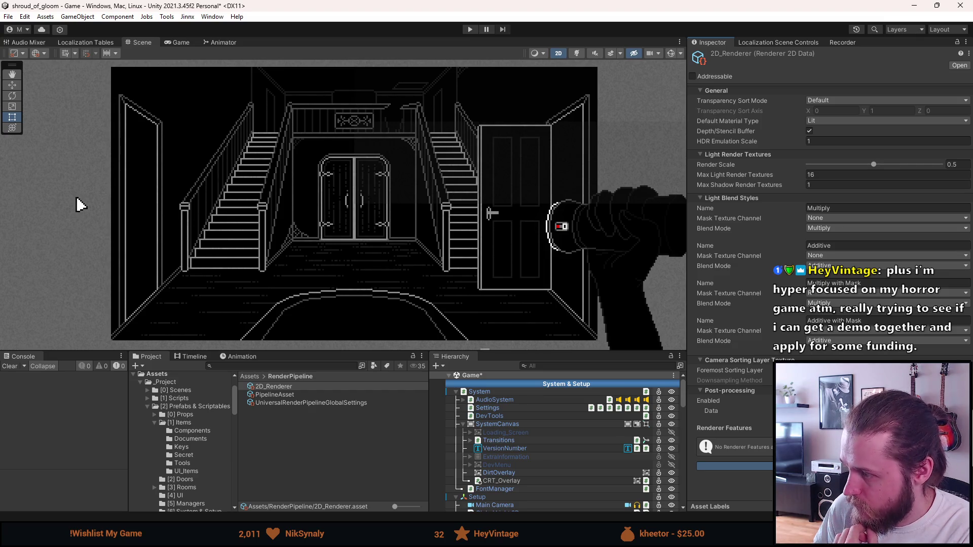
# Step: Add a CRT Scanline Renderer feature to 2D_Renderer using the CRTScanlines material
pyautogui.click(735, 494)
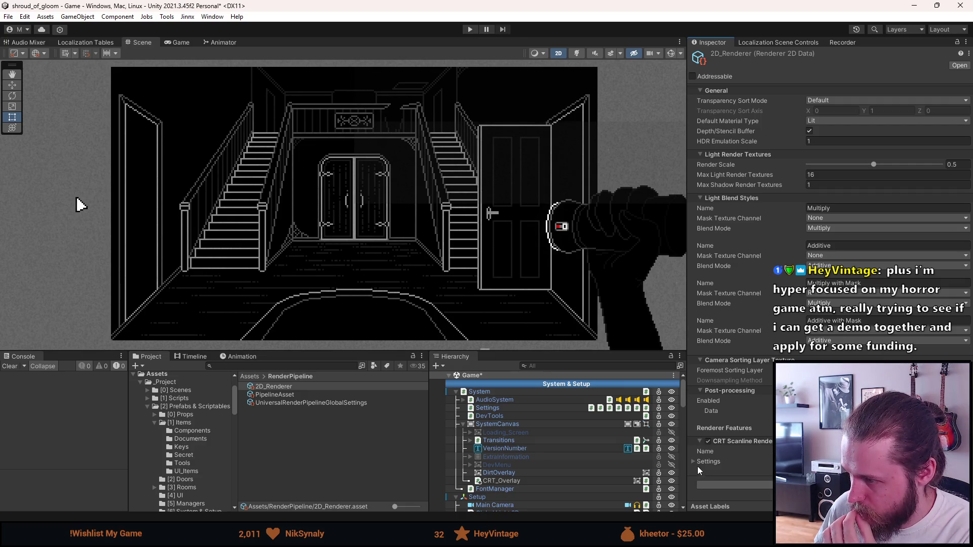
pyautogui.click(698, 462)
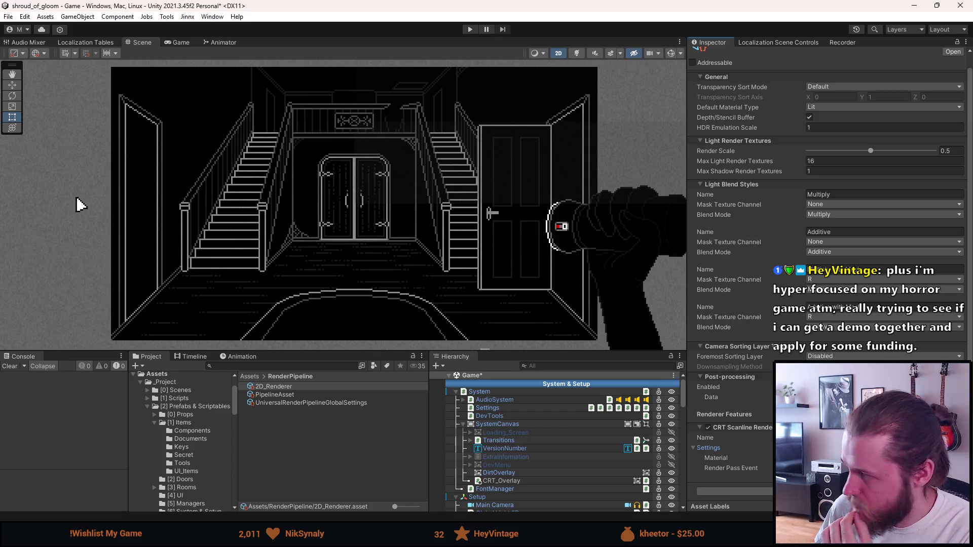
pyautogui.click(959, 458)
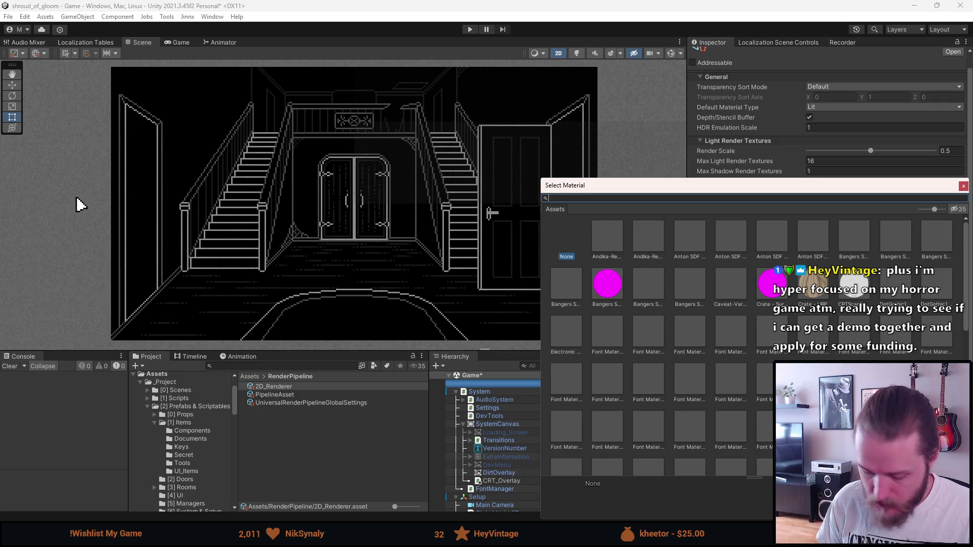
pyautogui.write('crt')
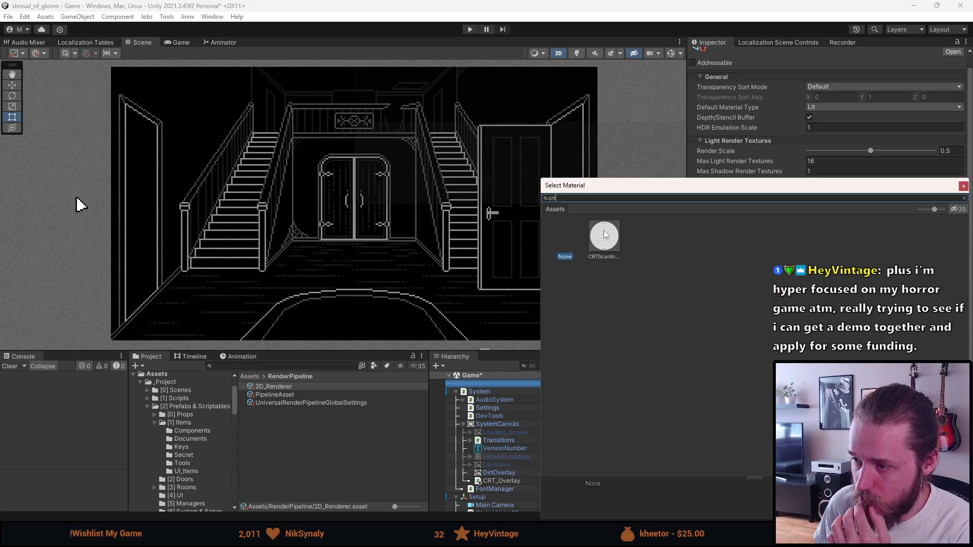
pyautogui.click(605, 235)
pyautogui.doubleClick(603, 234)
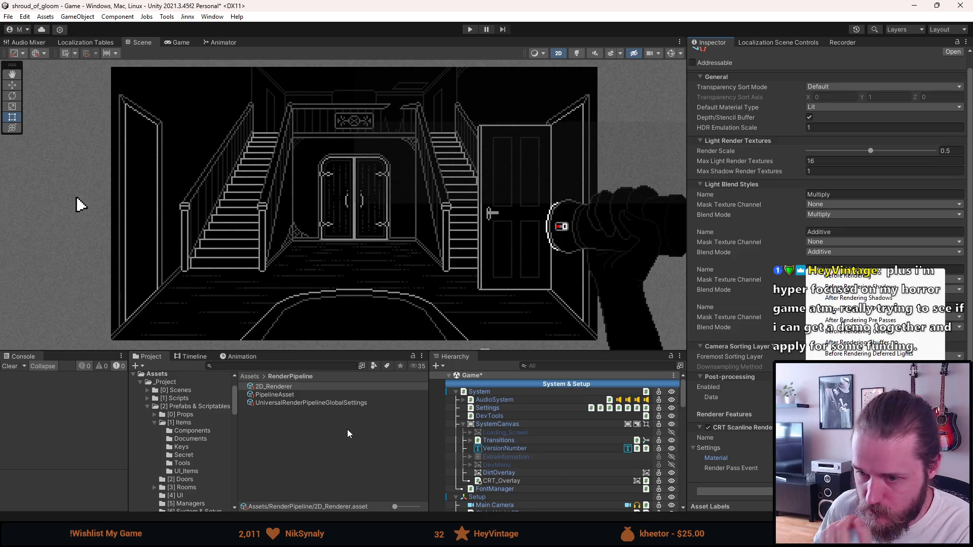
pyautogui.click(332, 432)
pyautogui.click(307, 402)
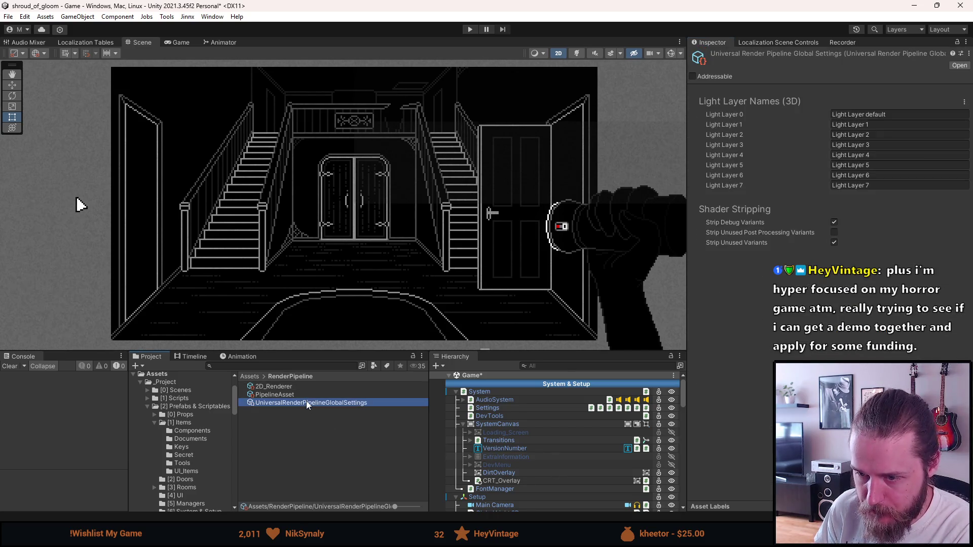
# Step: Review the 2D_Renderer settings, preview the Game view, return to Scene and save
pyautogui.click(301, 394)
pyautogui.click(293, 386)
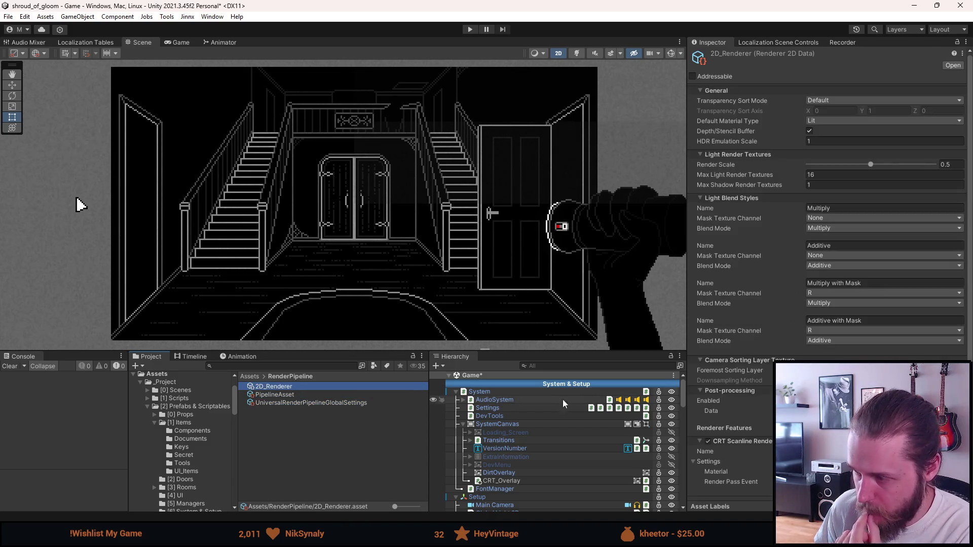
pyautogui.scroll(-1, 831, 271)
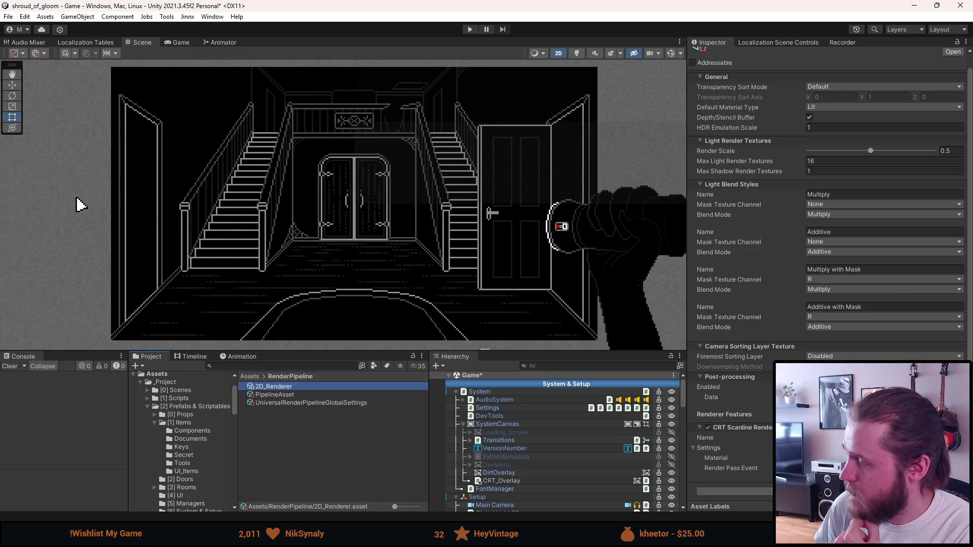
pyautogui.scroll(10, 341, 242)
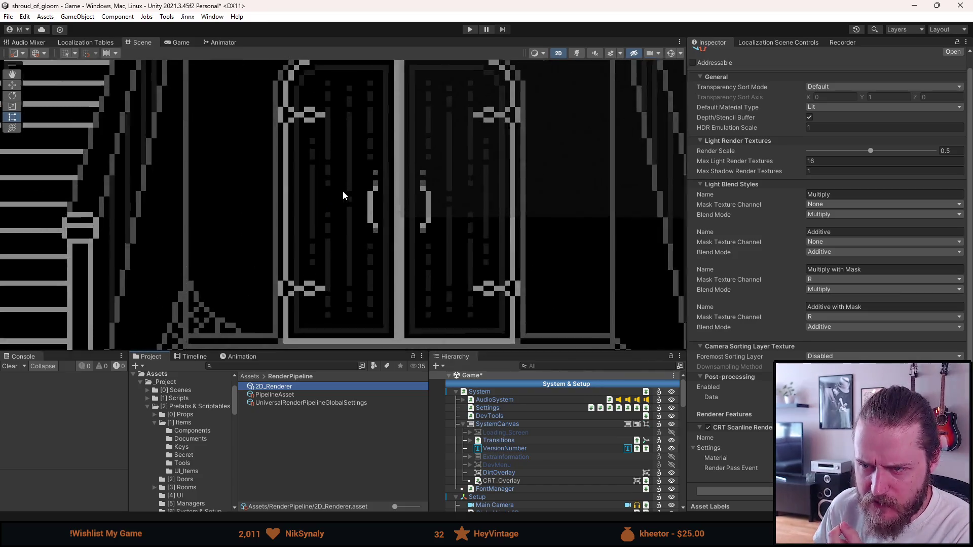
pyautogui.scroll(-10, 354, 165)
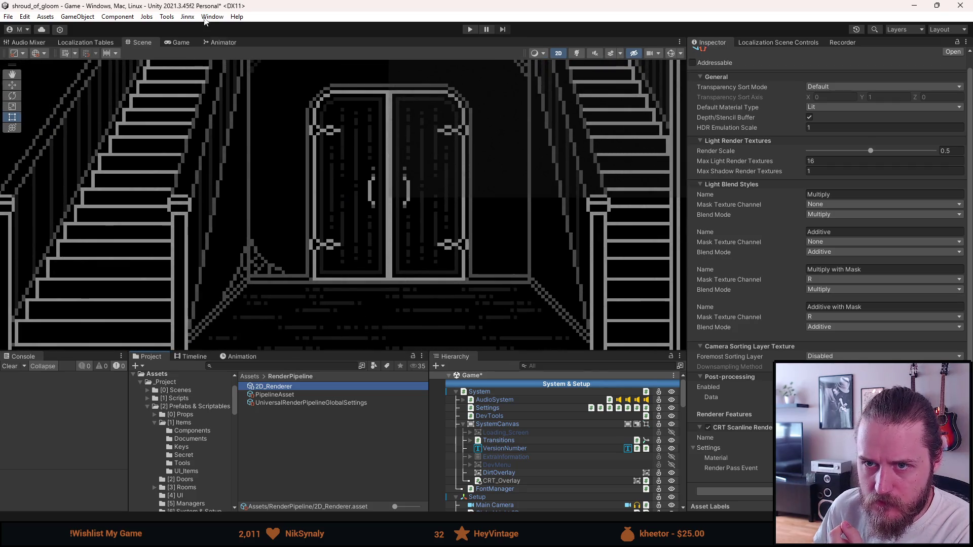
pyautogui.click(176, 44)
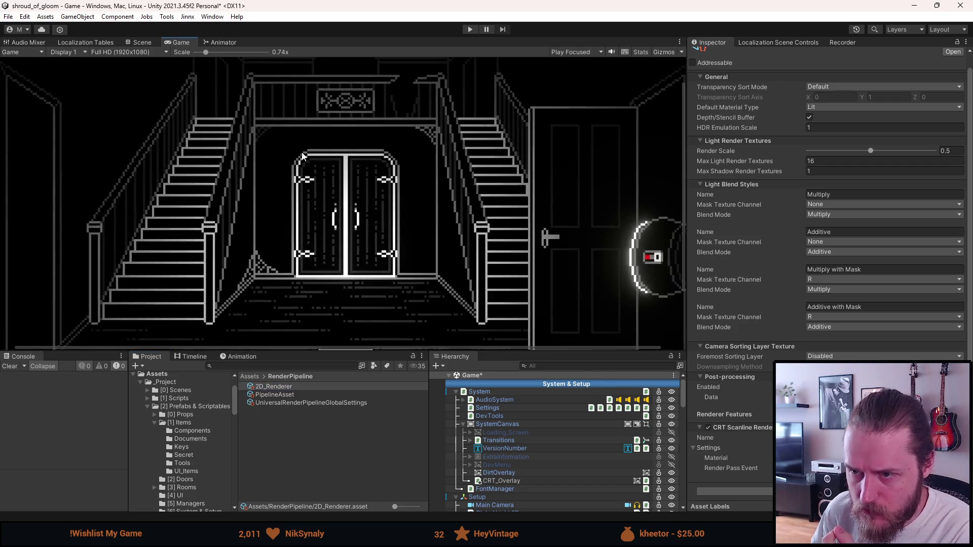
pyautogui.click(149, 46)
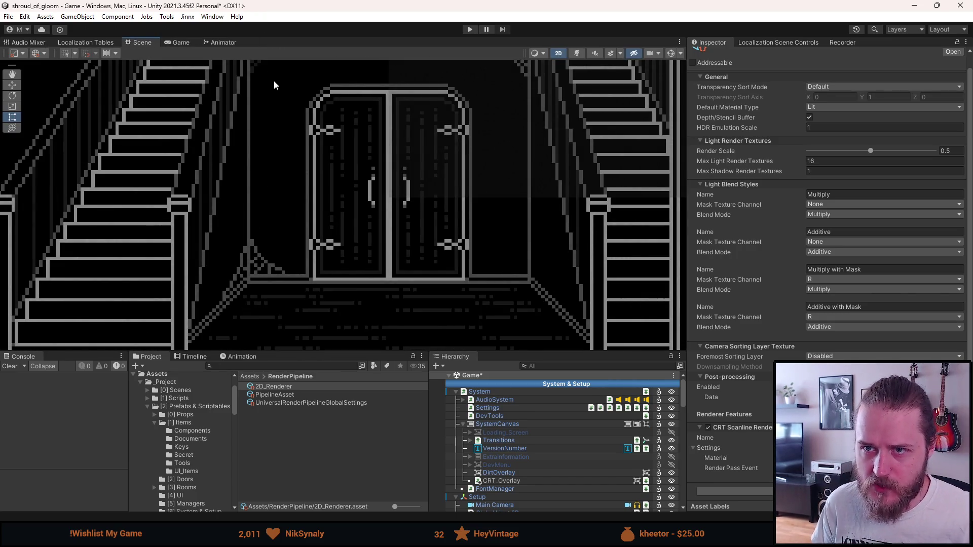
pyautogui.hotkey('ctrl', 's')
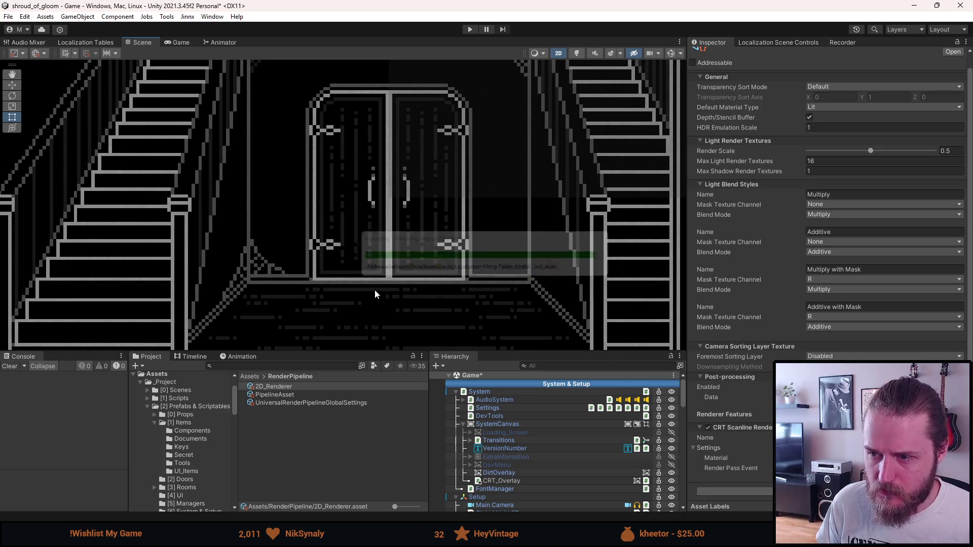
# Step: Disable the CRT_Overlay object in the Hierarchy and save the scene
pyautogui.click(314, 458)
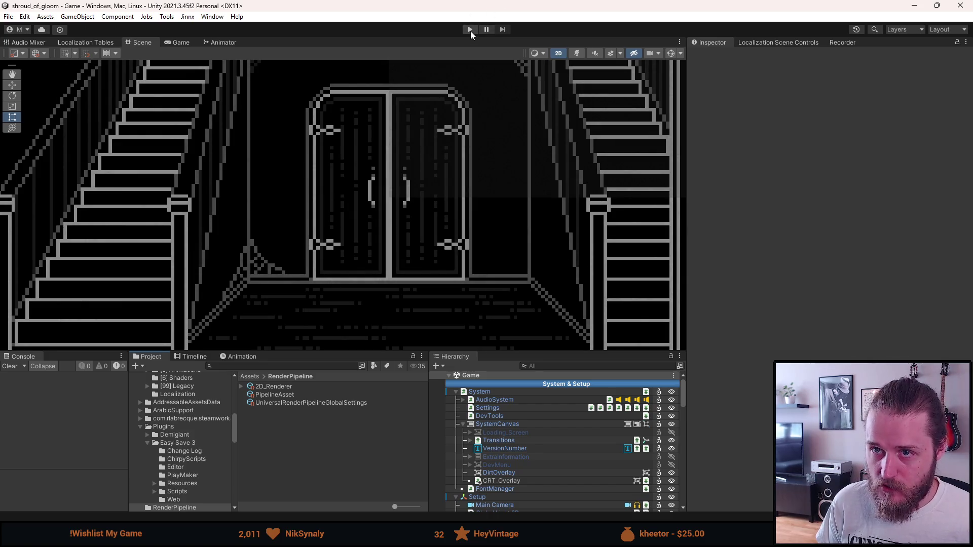
pyautogui.click(518, 481)
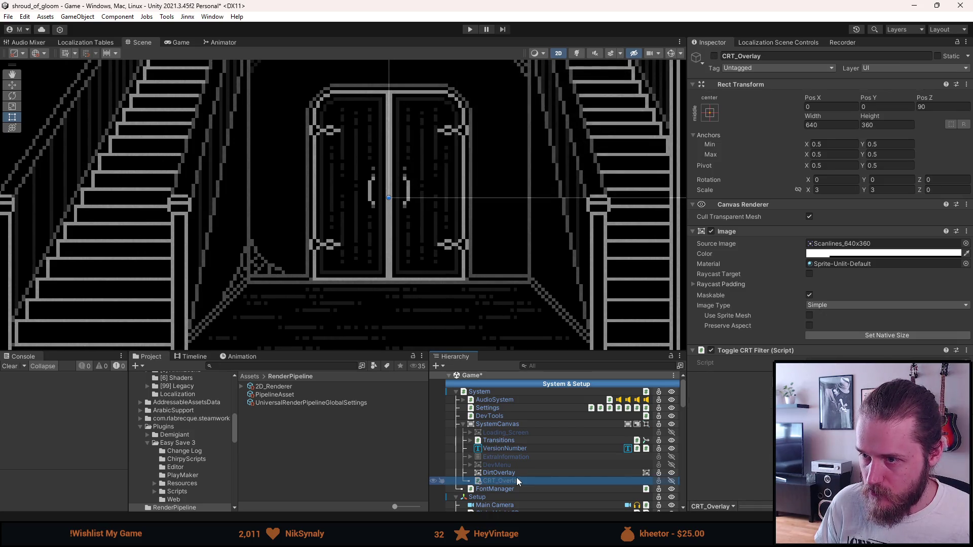
pyautogui.hotkey('alt', 'shift', 'a')
pyautogui.click(397, 459)
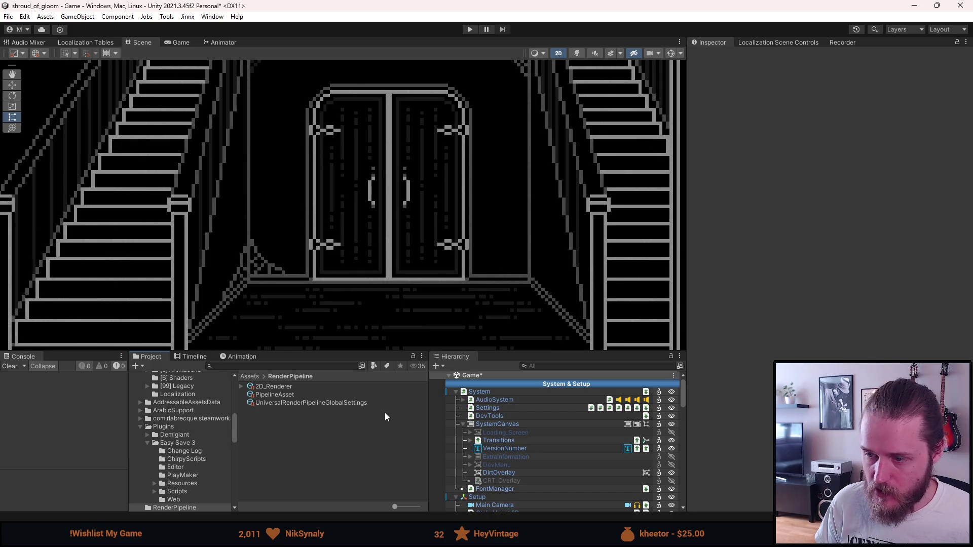
pyautogui.hotkey('ctrl', 's')
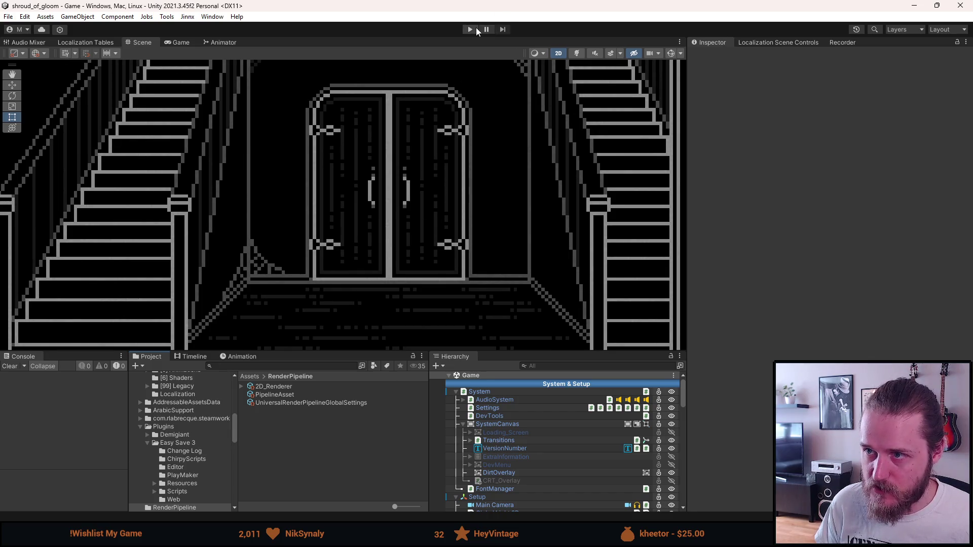
# Step: Run the game in Play mode and test pausing and resuming in an enlarged Game view
pyautogui.click(473, 28)
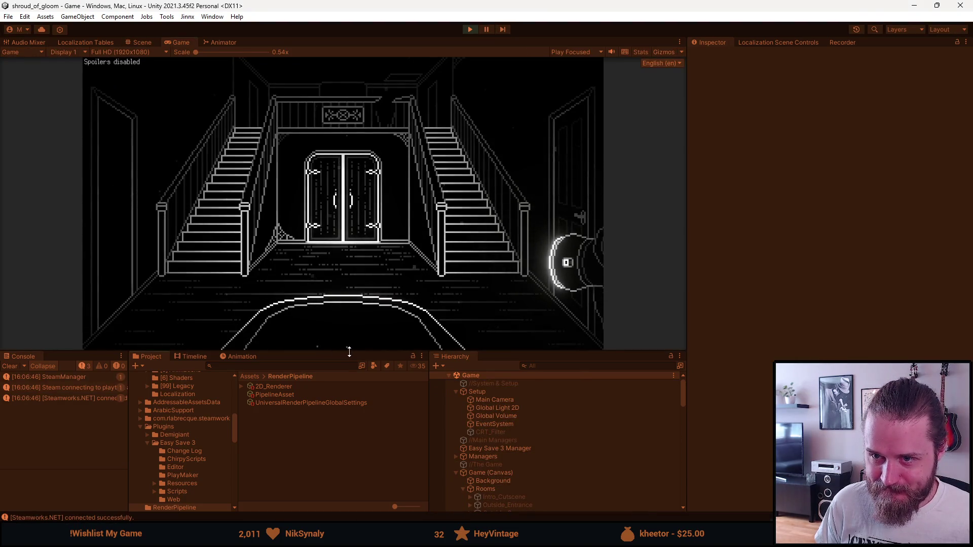
pyautogui.moveTo(349, 352); pyautogui.dragTo(349, 462)
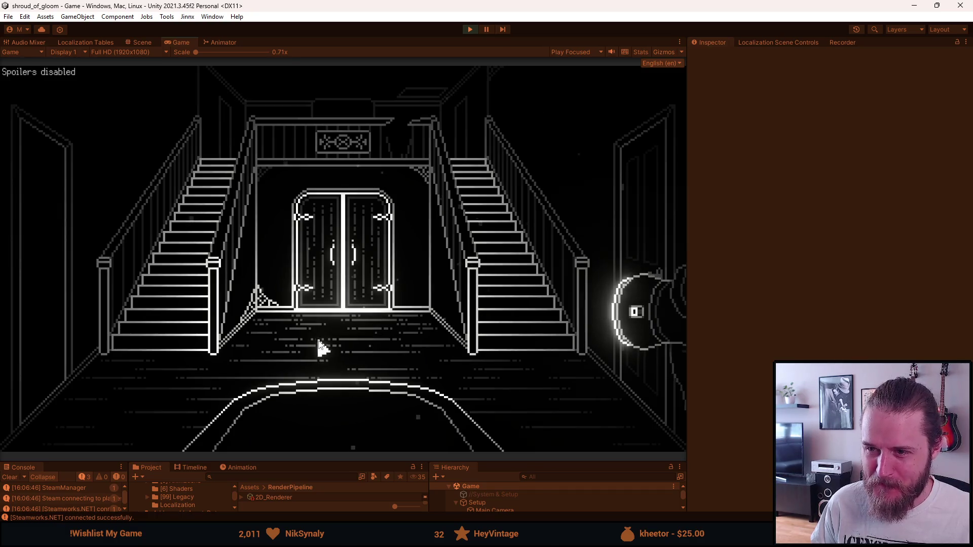
pyautogui.press('Escape')
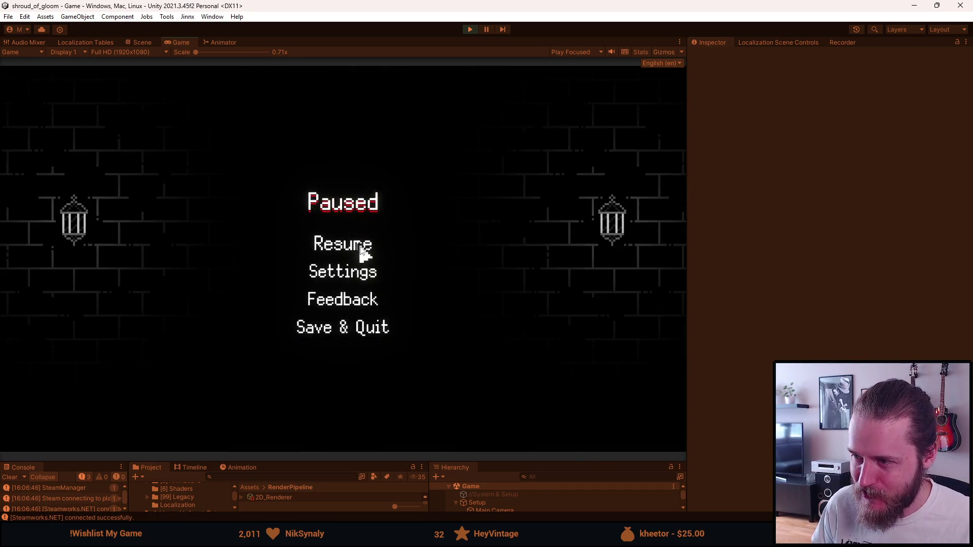
pyautogui.click(363, 255)
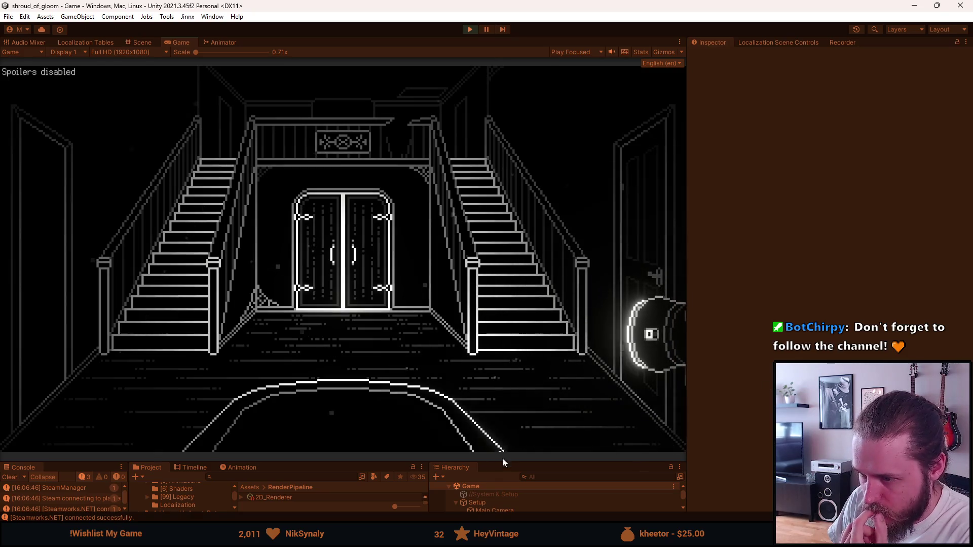
pyautogui.moveTo(506, 463); pyautogui.dragTo(500, 321)
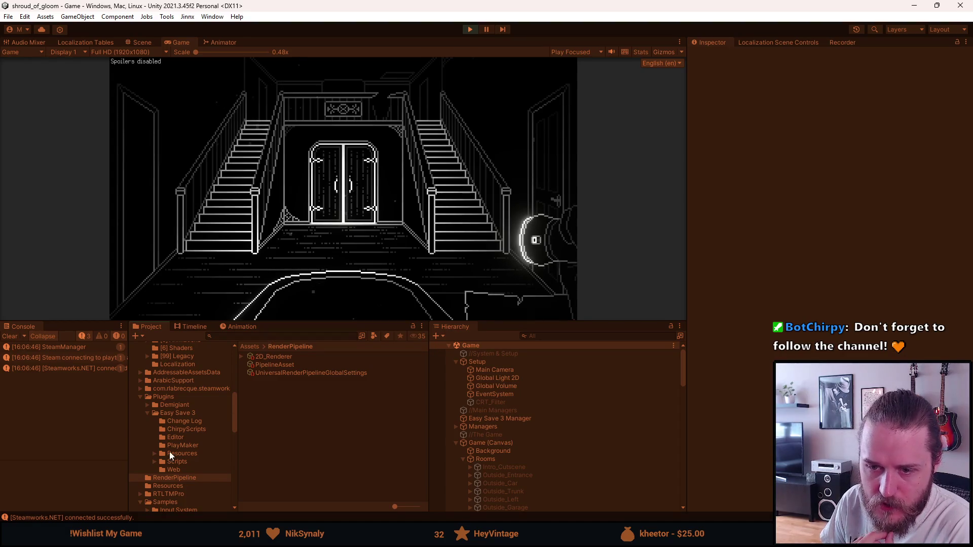
# Step: Select the CRTScanlines_Mat material in the [6] Shaders folder while the game runs
pyautogui.scroll(3, 161, 457)
pyautogui.click(190, 379)
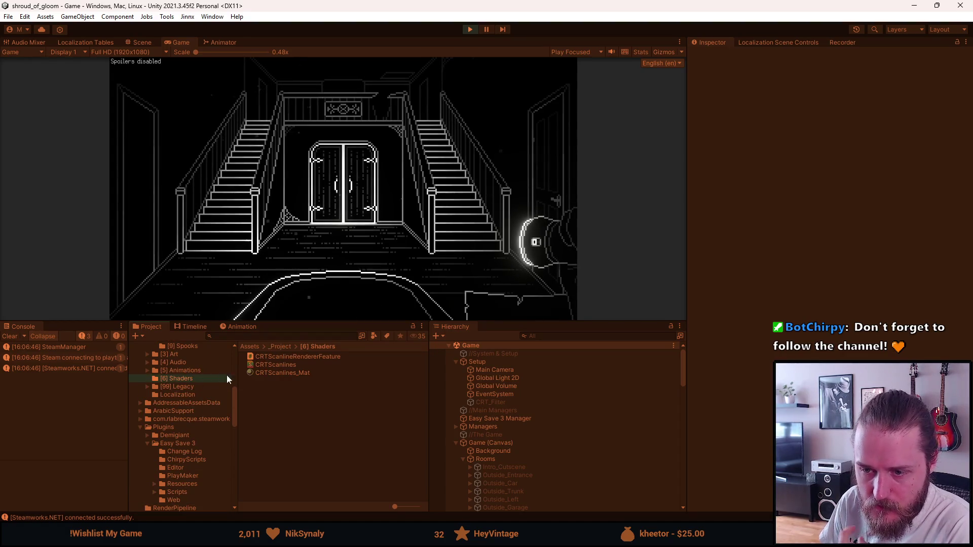
pyautogui.click(269, 372)
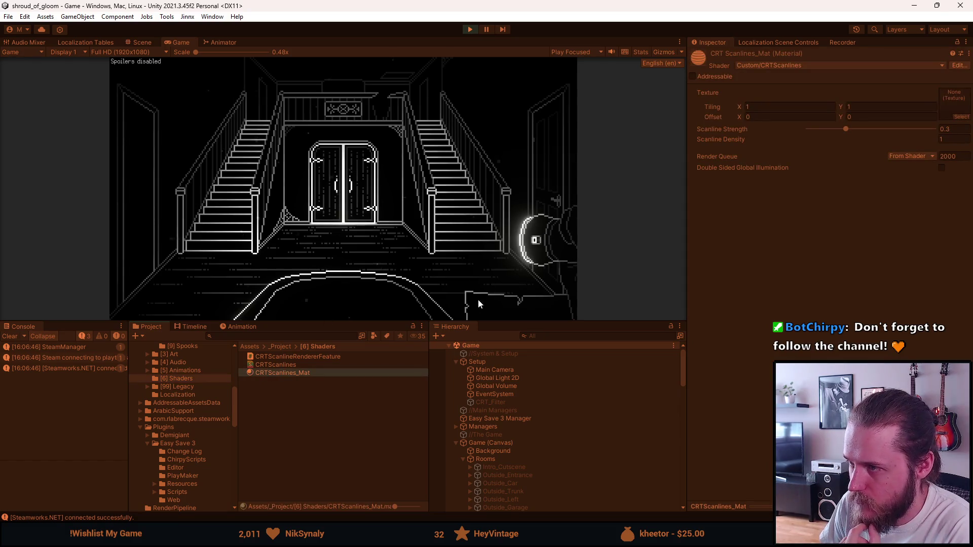
pyautogui.moveTo(366, 322); pyautogui.dragTo(329, 451)
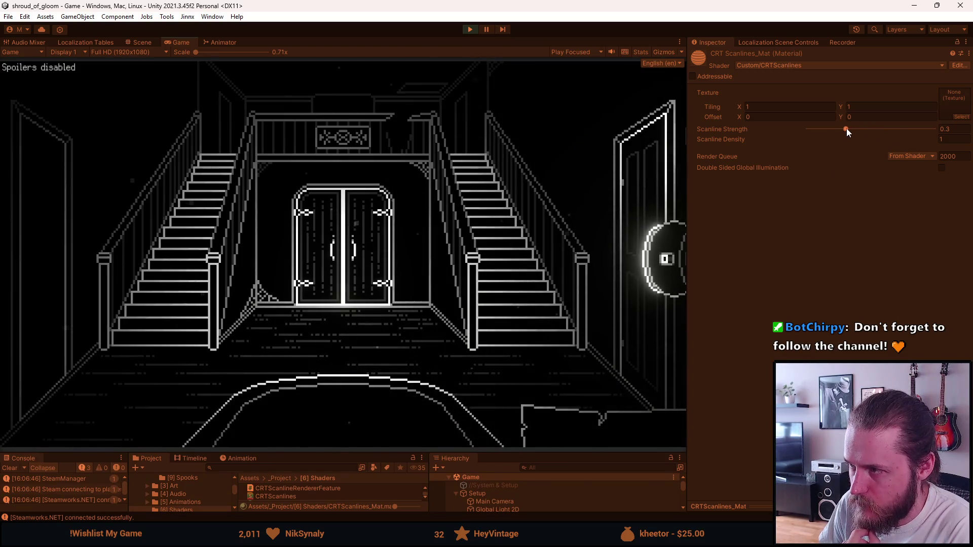
# Step: Tune Scanline Strength to 1 and Scanline Density to 23.78, then exit Play mode
pyautogui.moveTo(847, 129)
pyautogui.mouseDown()
pyautogui.moveTo(939, 132)
pyautogui.moveTo(799, 126)
pyautogui.moveTo(889, 138)
pyautogui.mouseUp()
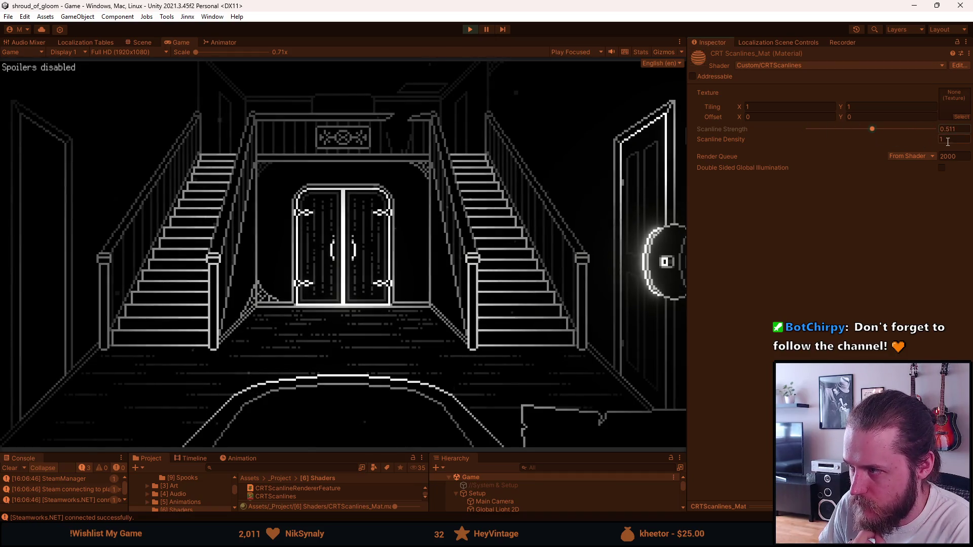
pyautogui.moveTo(923, 139)
pyautogui.mouseDown()
pyautogui.moveTo(878, 139)
pyautogui.moveTo(936, 141)
pyautogui.moveTo(9, 147)
pyautogui.moveTo(144, 148)
pyautogui.mouseUp()
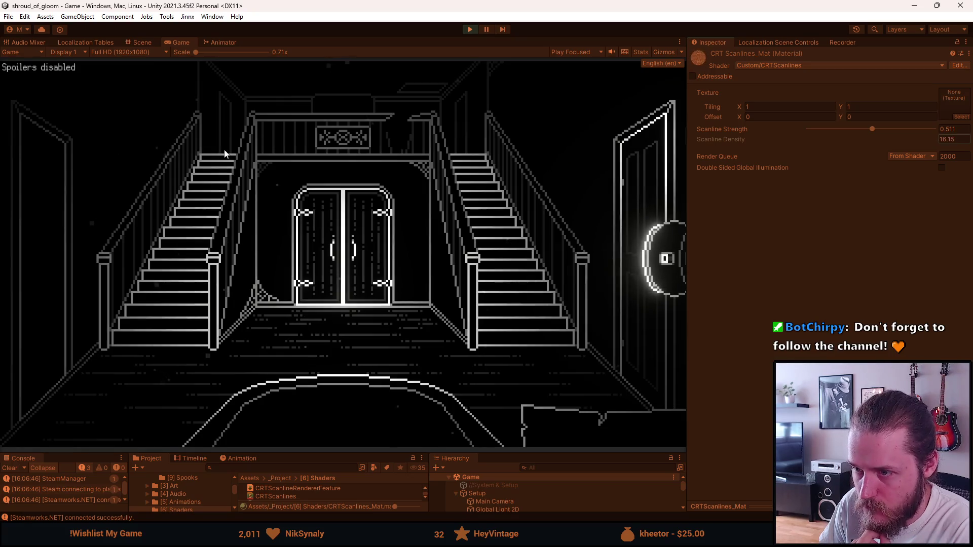
pyautogui.moveTo(226, 153); pyautogui.dragTo(448, 157)
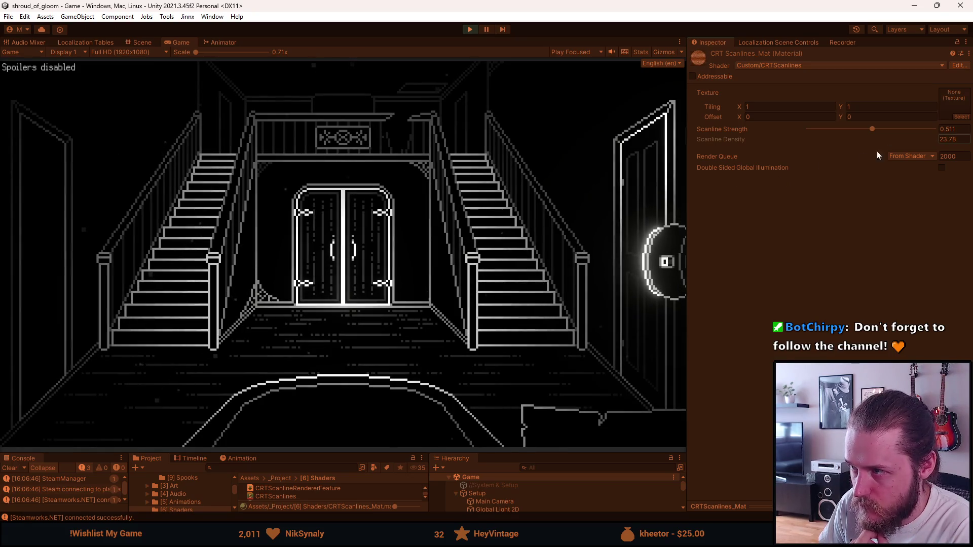
pyautogui.moveTo(871, 131); pyautogui.dragTo(934, 141)
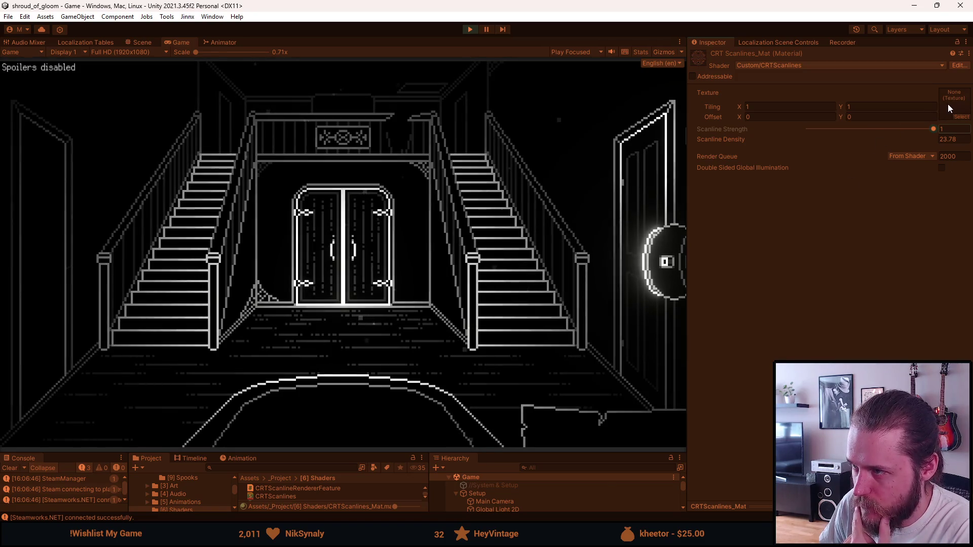
pyautogui.moveTo(933, 126)
pyautogui.mouseDown()
pyautogui.moveTo(848, 131)
pyautogui.moveTo(936, 130)
pyautogui.mouseUp()
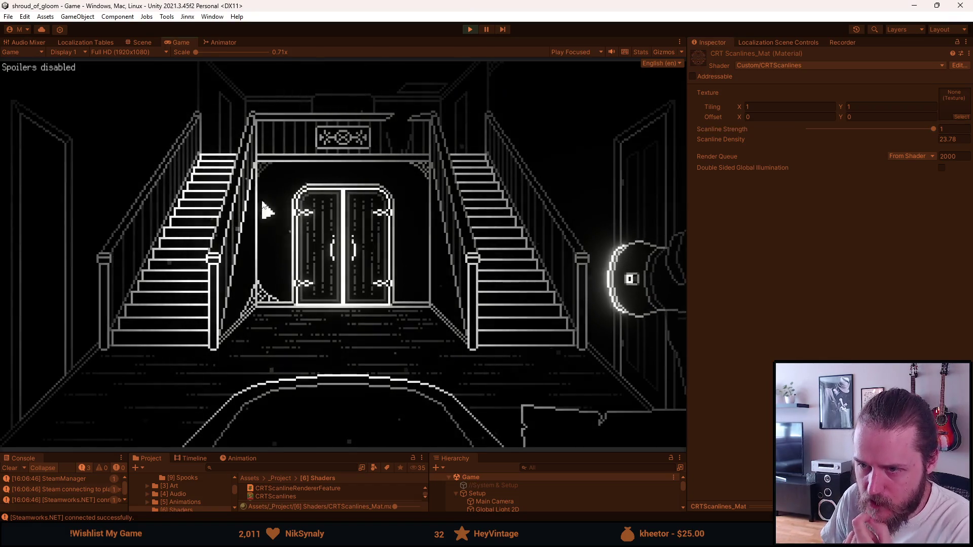
pyautogui.press('Escape')
pyautogui.click(473, 32)
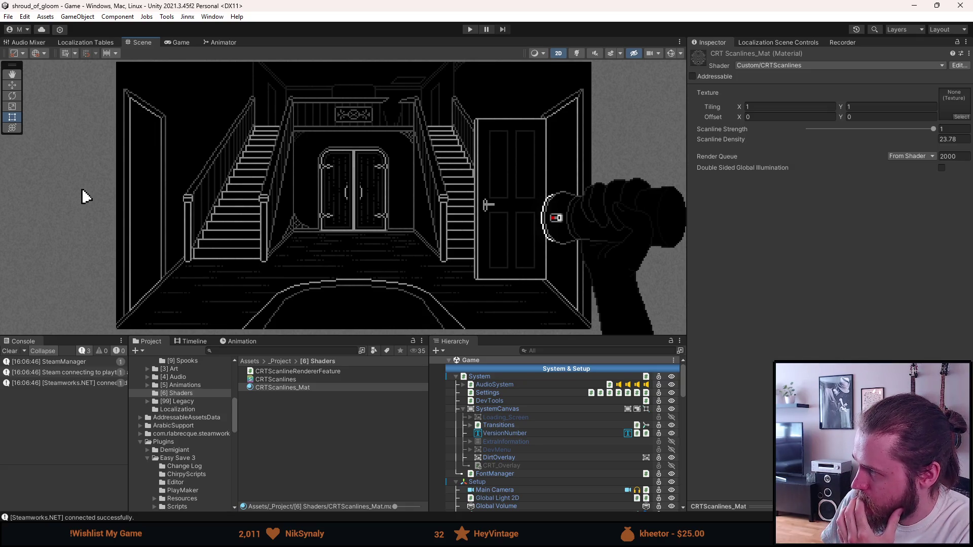
# Step: Open the CRTScanlines shader code to check it, then reselect the CRTScanlines_Mat material
pyautogui.click(281, 380)
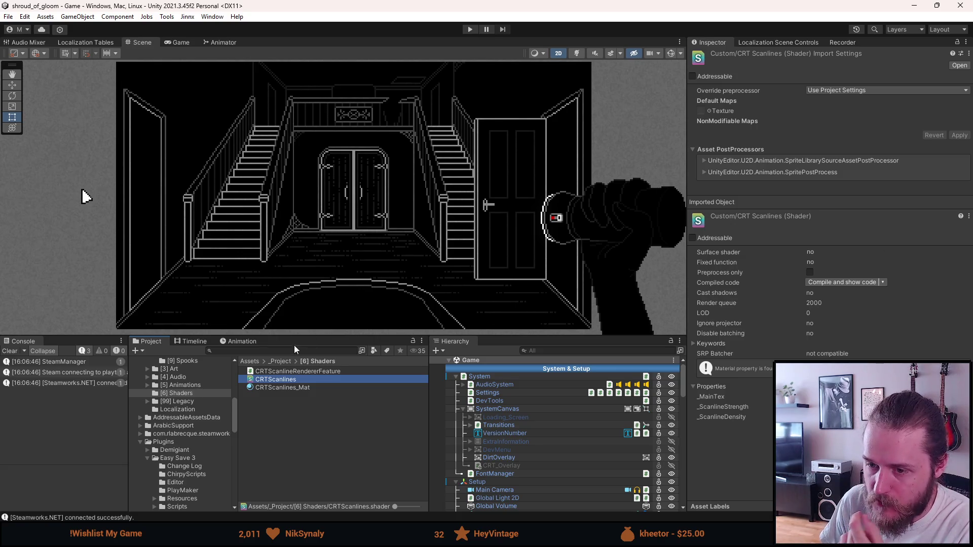
pyautogui.doubleClick(291, 380)
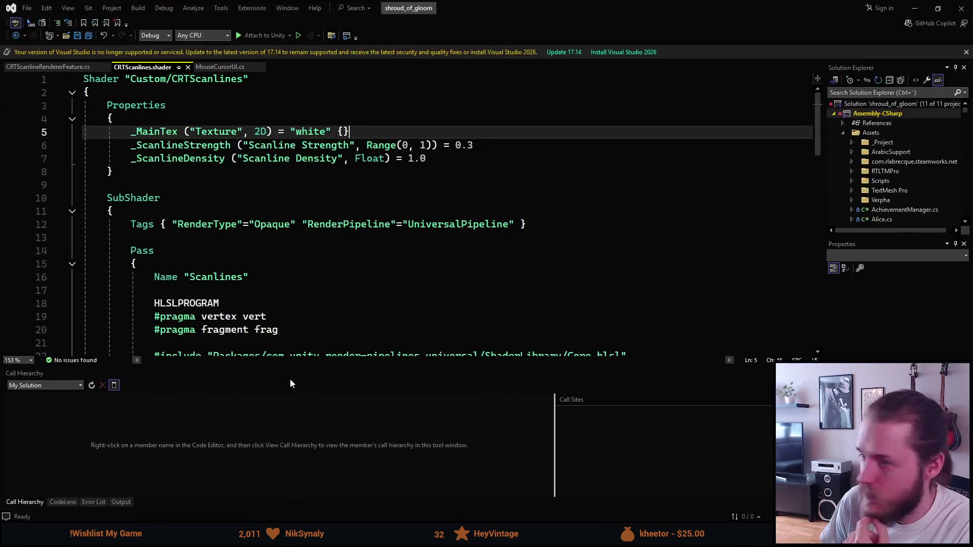
pyautogui.click(915, 8)
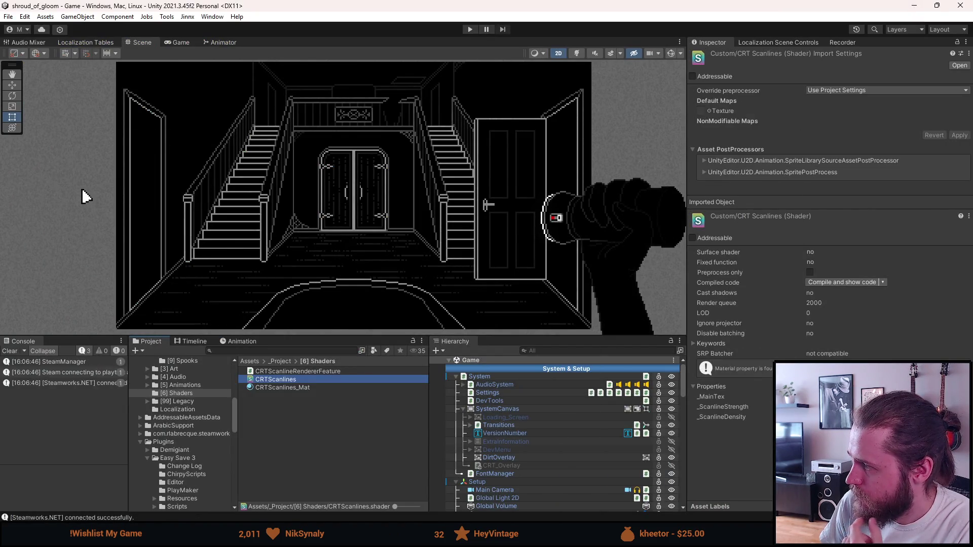
pyautogui.click(286, 387)
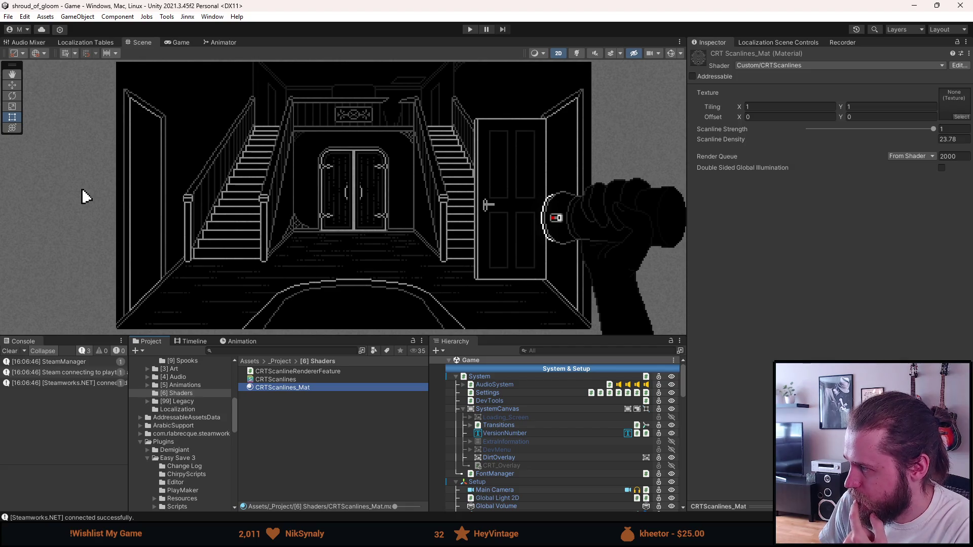
# Step: Enter Scanline Strength 0,235 and Scanline Density 1 on the CRTScanlines_Mat material
pyautogui.click(958, 130)
pyautogui.write('0,235')
pyautogui.press('BackSpace')
pyautogui.press('BackSpace')
pyautogui.write('5')
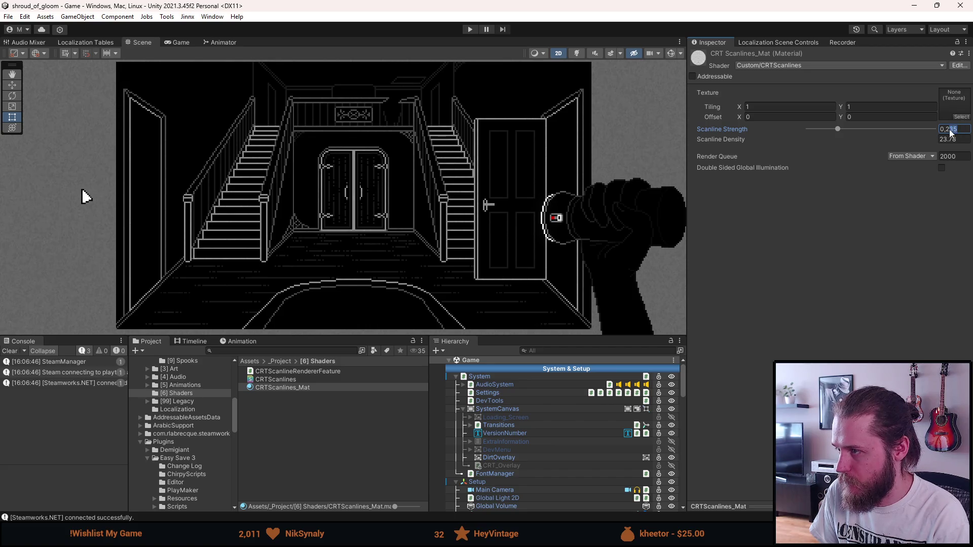
pyautogui.press('Tab')
pyautogui.write('1')
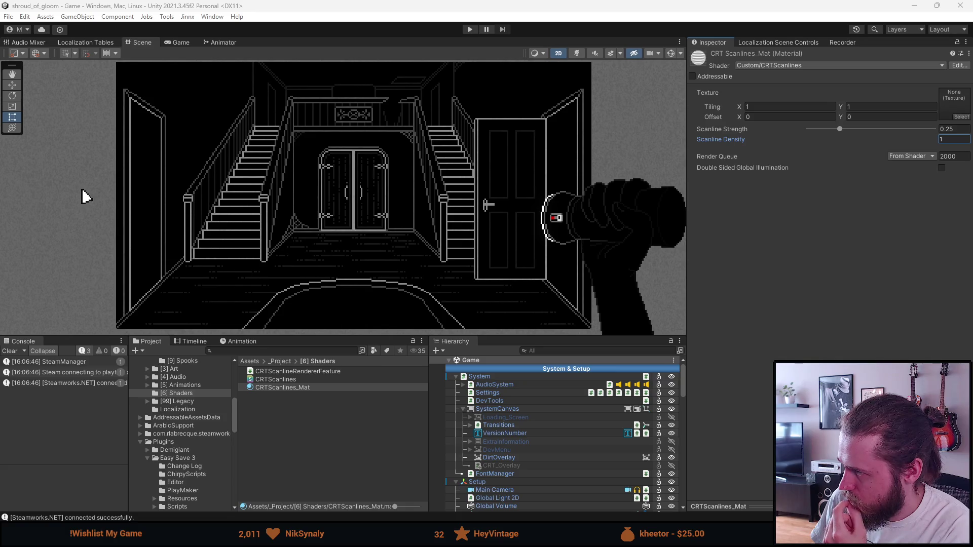
# Step: Inspect the CRTScanlines shader and material, then open CRTScanlineRendererFeature in Visual Studio
pyautogui.click(280, 382)
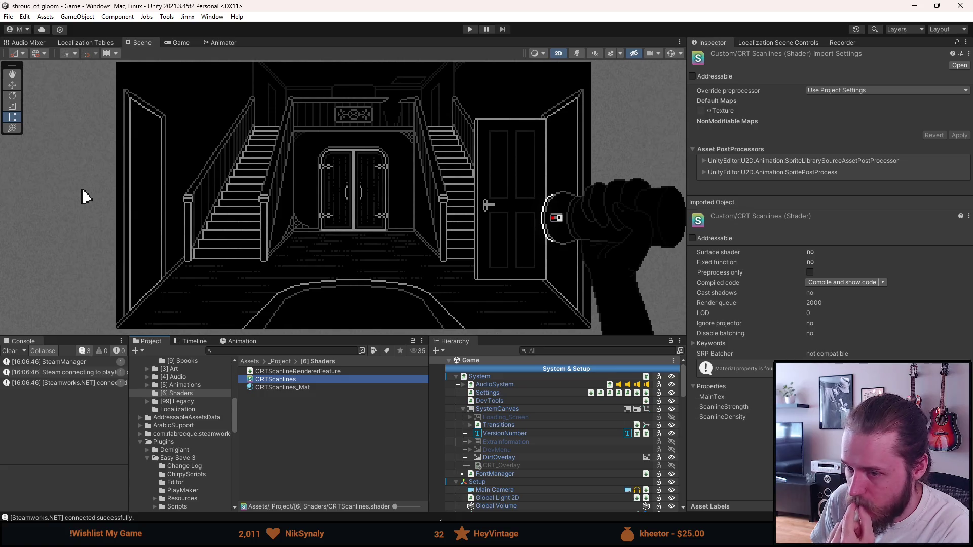
pyautogui.click(311, 388)
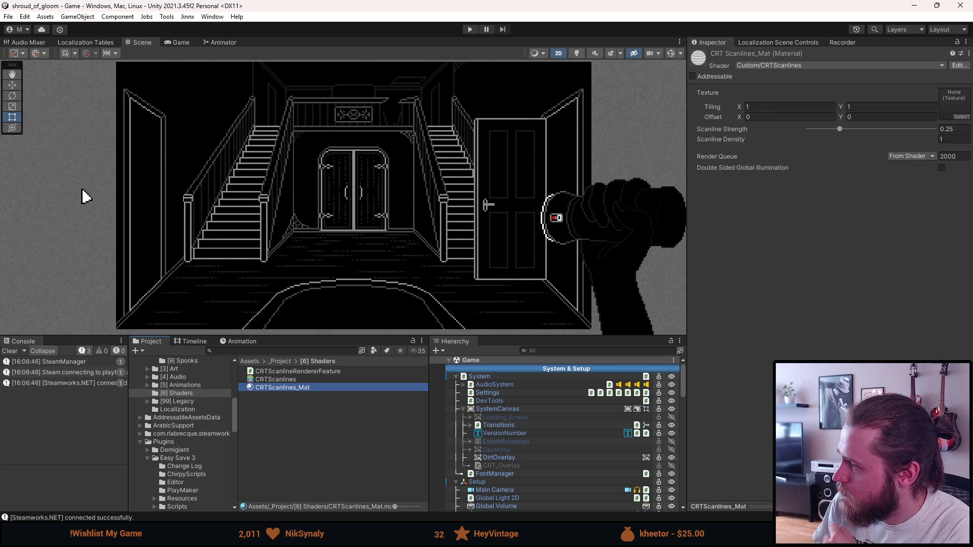
pyautogui.click(279, 373)
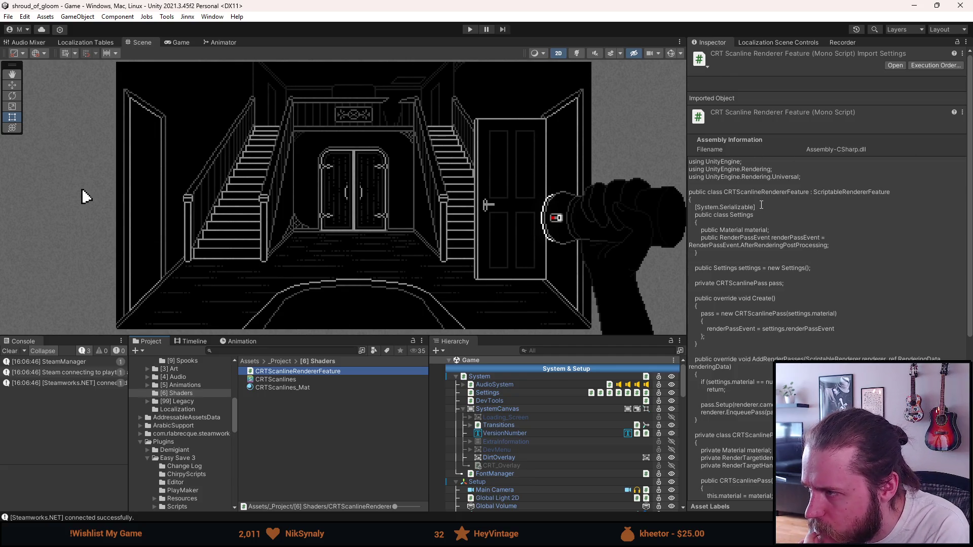
pyautogui.scroll(-2, 761, 205)
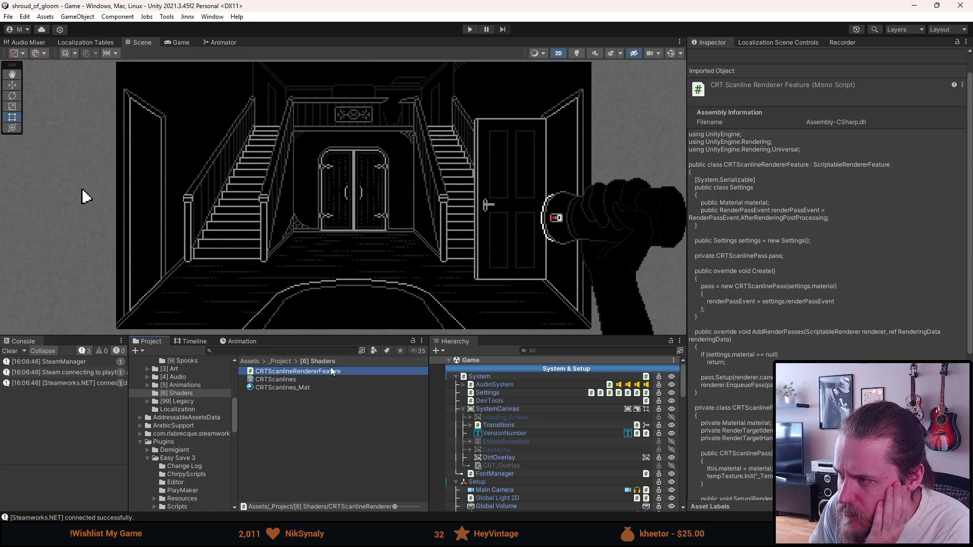
pyautogui.doubleClick(289, 371)
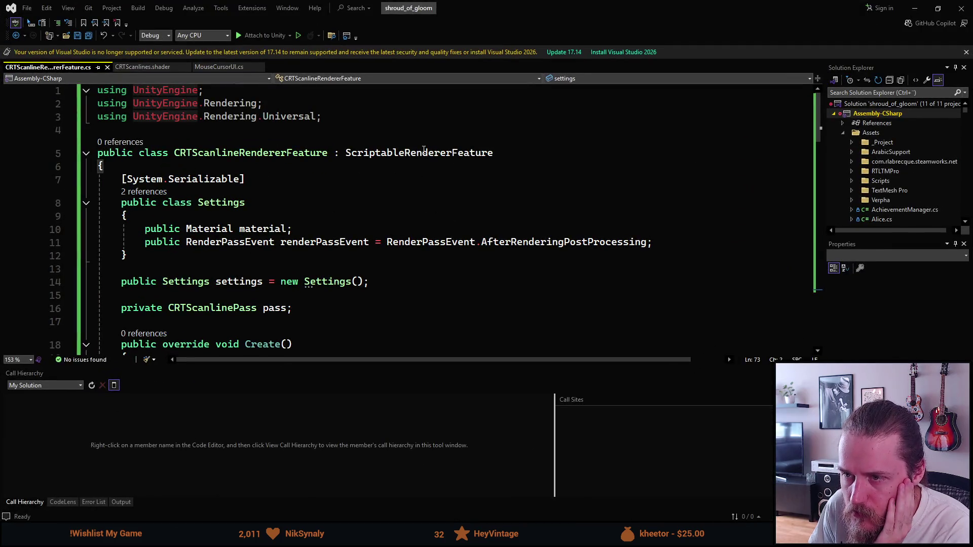
# Step: Attempt Go to Definition (F12) on ScriptableRendererFeature and dismiss the navigation error
pyautogui.press('F12')
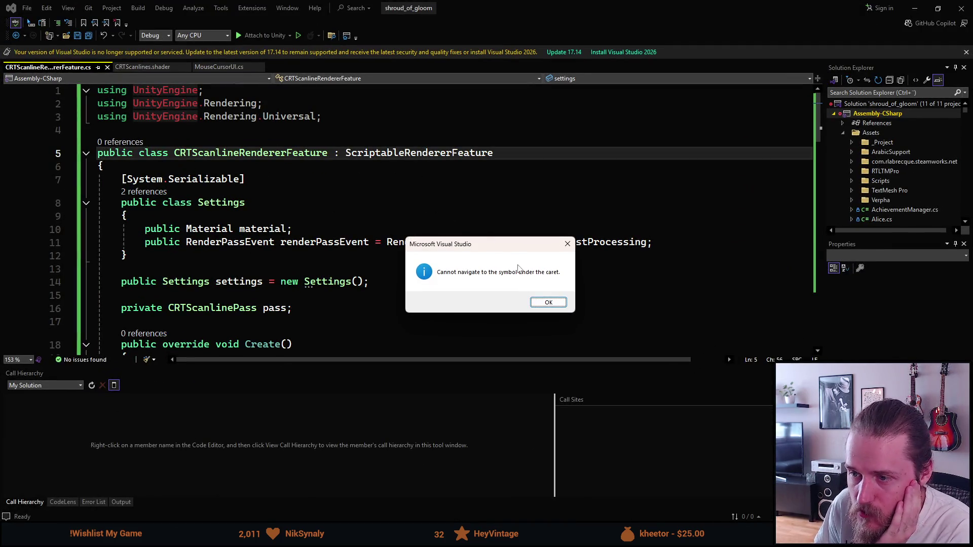
pyautogui.click(546, 301)
pyautogui.hotkey('alt', 'Tab')
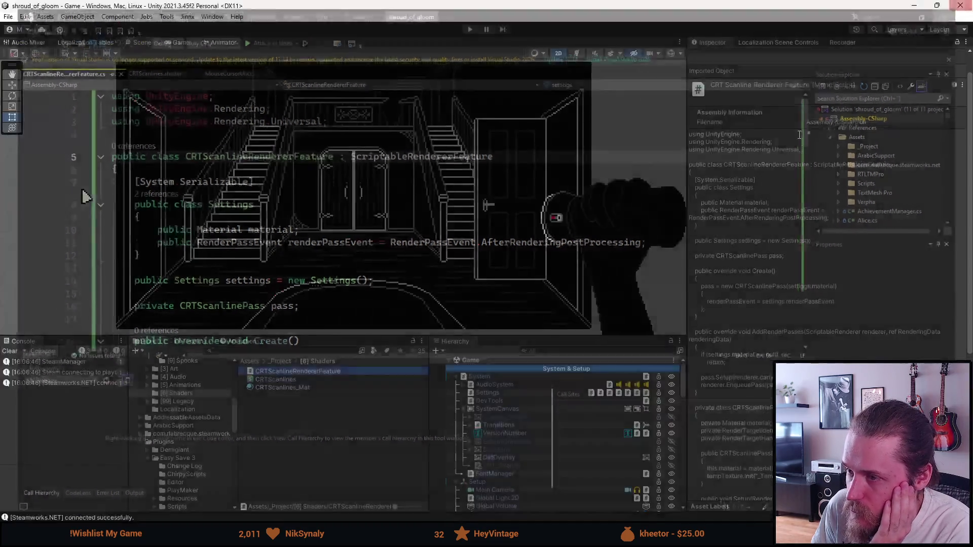
# Step: Reopen the renderer feature script and review the ScriptableRendererFeature base class source, then minimize Visual Studio
pyautogui.doubleClick(337, 372)
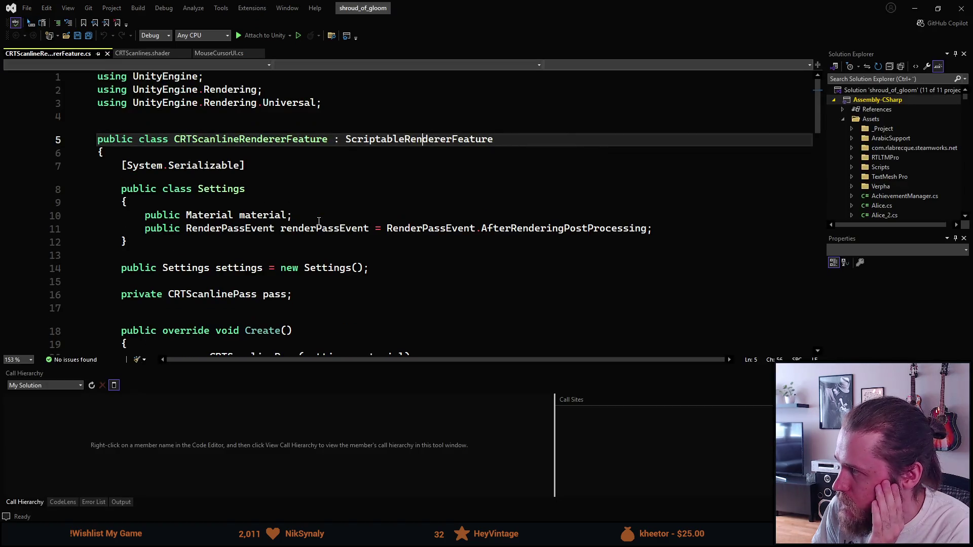
pyautogui.click(410, 138)
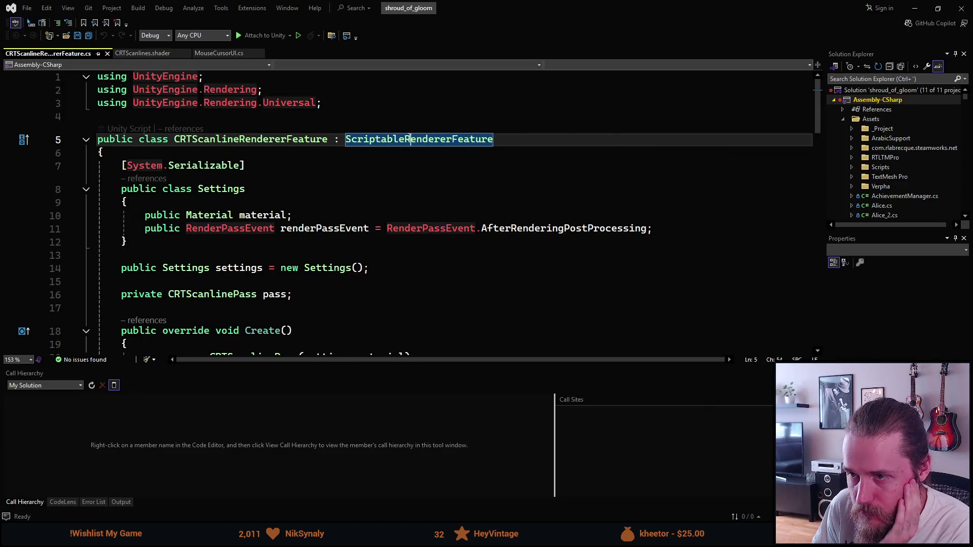
pyautogui.press('F12')
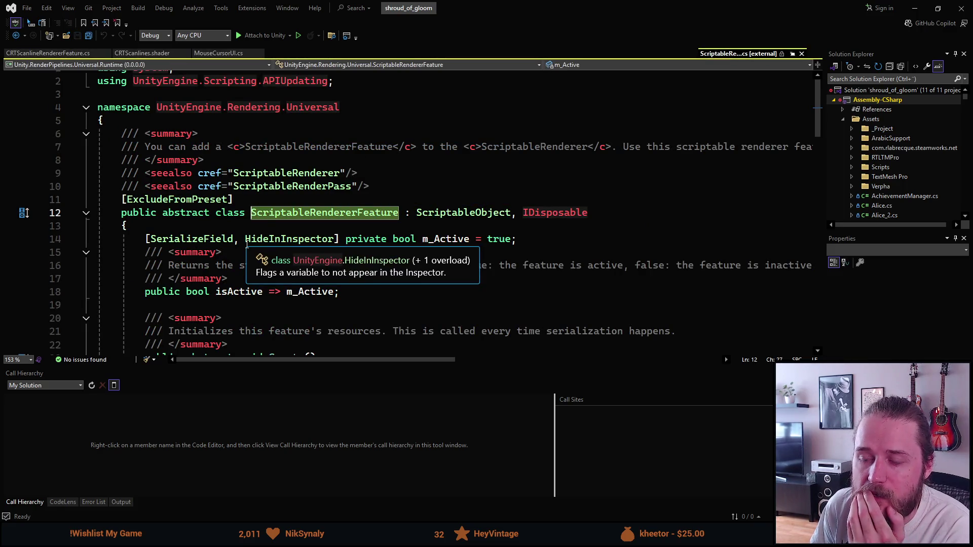
pyautogui.scroll(-1, 247, 245)
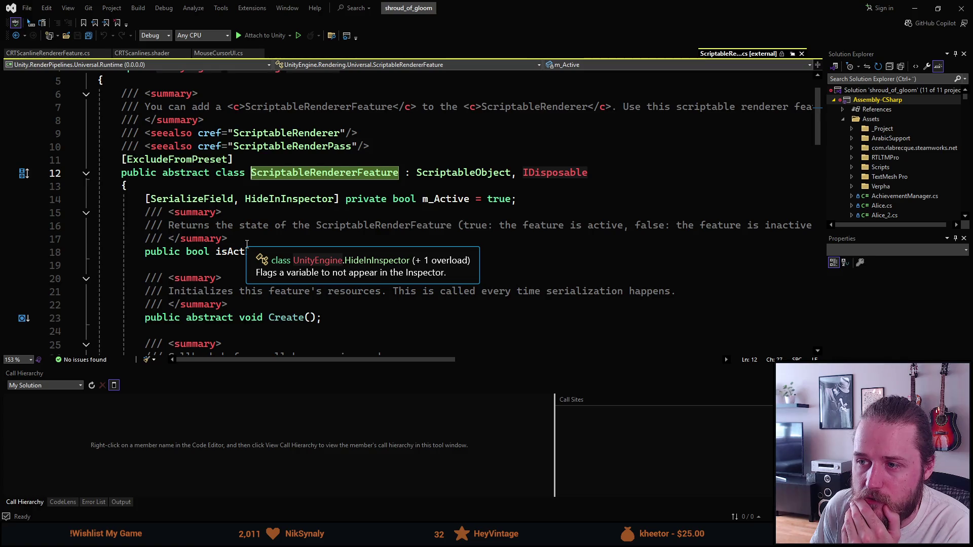
pyautogui.scroll(-1, 247, 245)
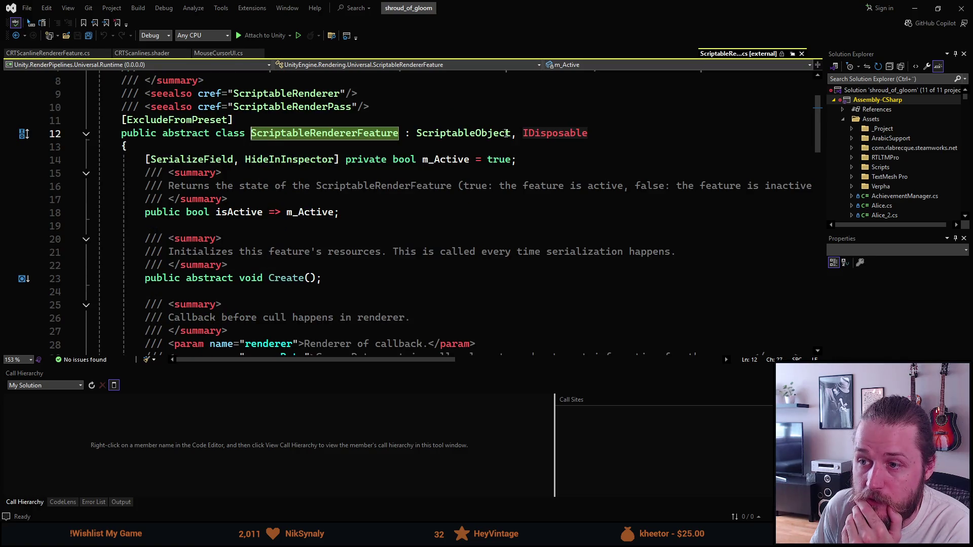
pyautogui.scroll(-1, 328, 216)
pyautogui.scroll(-1, 328, 215)
pyautogui.scroll(-11, 328, 215)
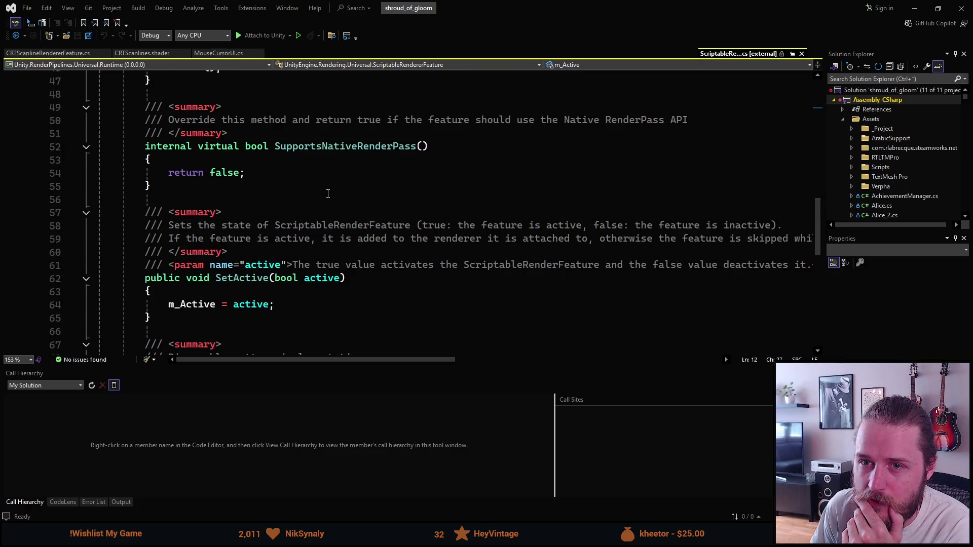
pyautogui.click(914, 8)
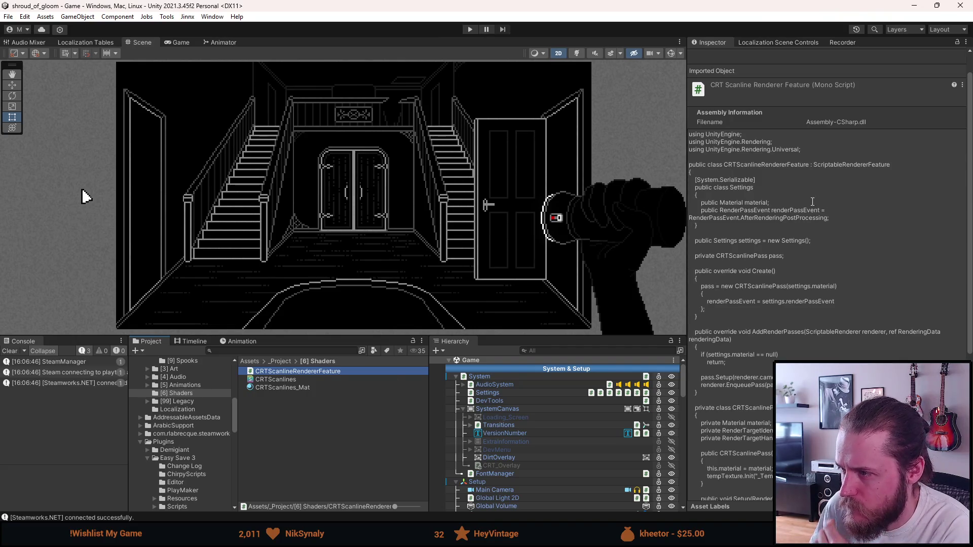
# Step: Scroll through the Inspector's script preview, then open the RenderPipeline folder in the Project panel
pyautogui.scroll(-2, 811, 202)
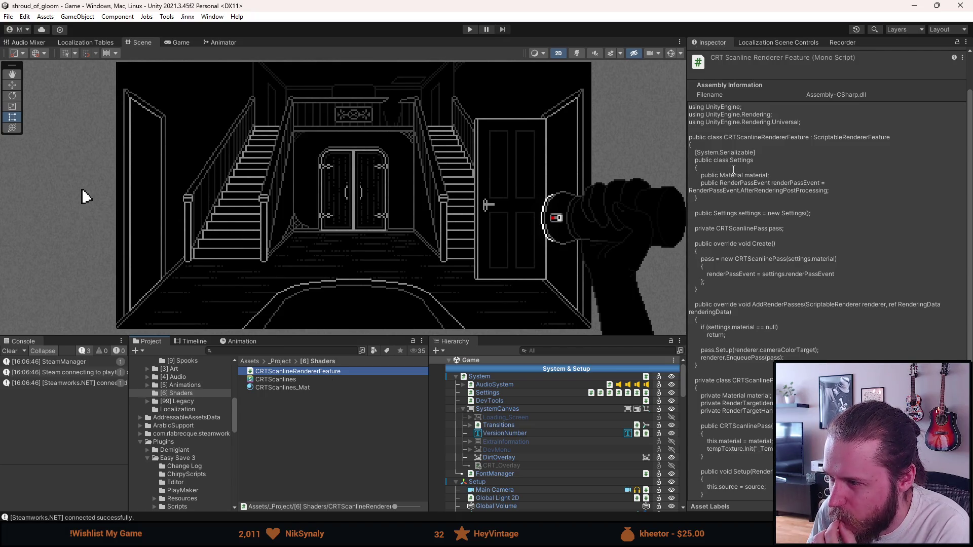
pyautogui.scroll(-2, 735, 168)
pyautogui.scroll(-10, 733, 170)
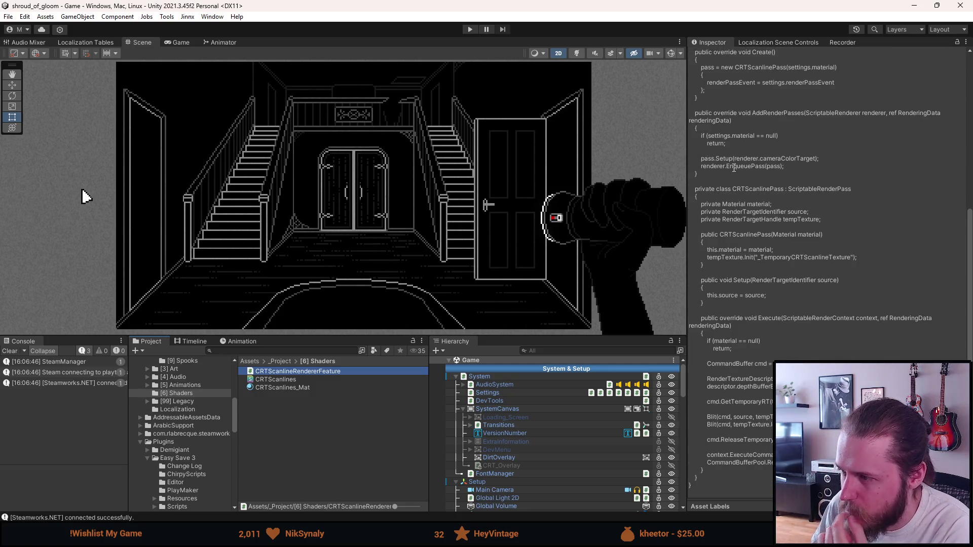
pyautogui.scroll(14, 735, 168)
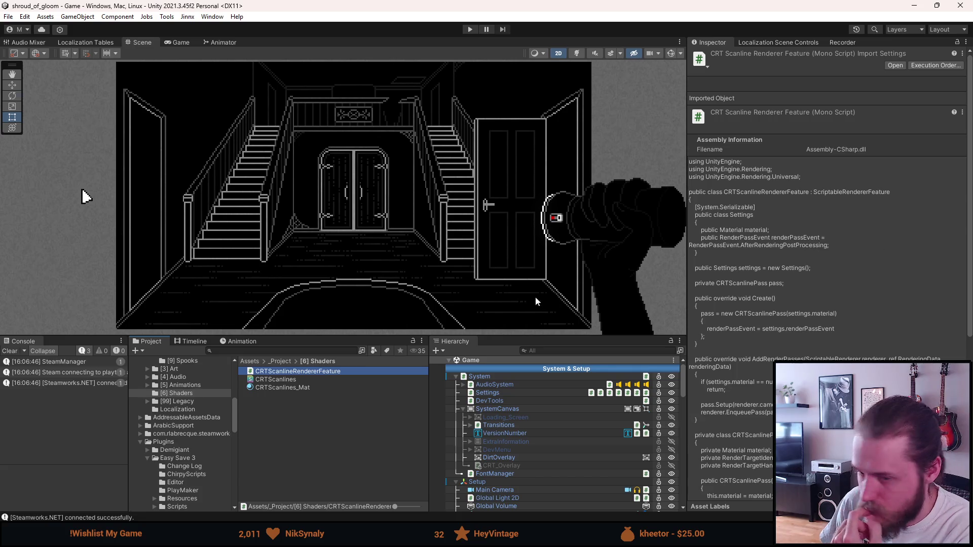
pyautogui.scroll(-5, 191, 425)
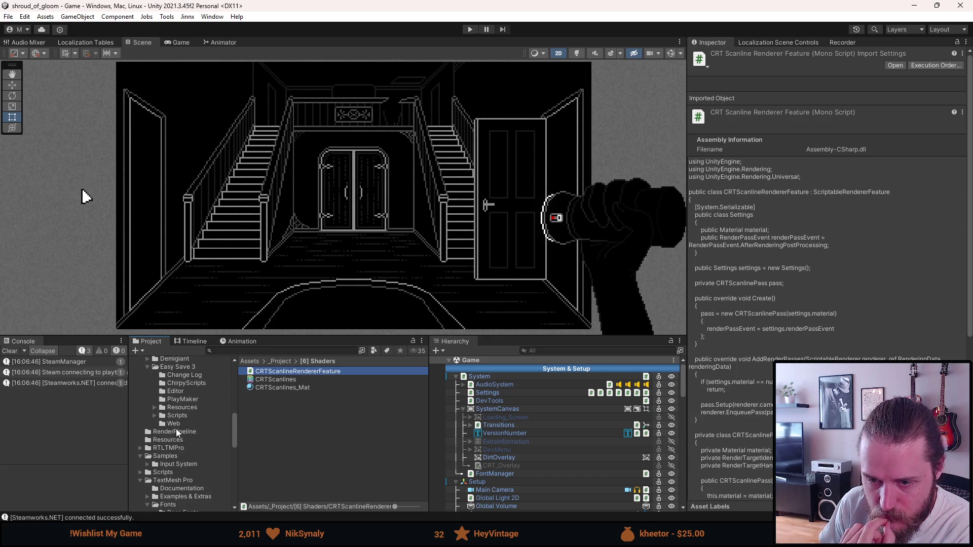
pyautogui.click(175, 430)
# Step: Select 2D_Renderer and review its Renderer Features list with the CRT Scanline feature
pyautogui.click(284, 373)
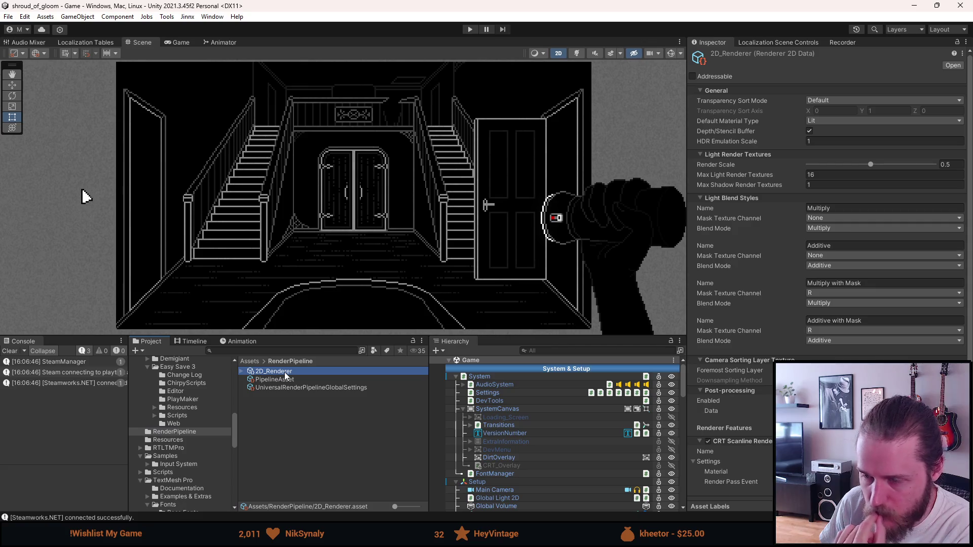
pyautogui.moveTo(755, 181)
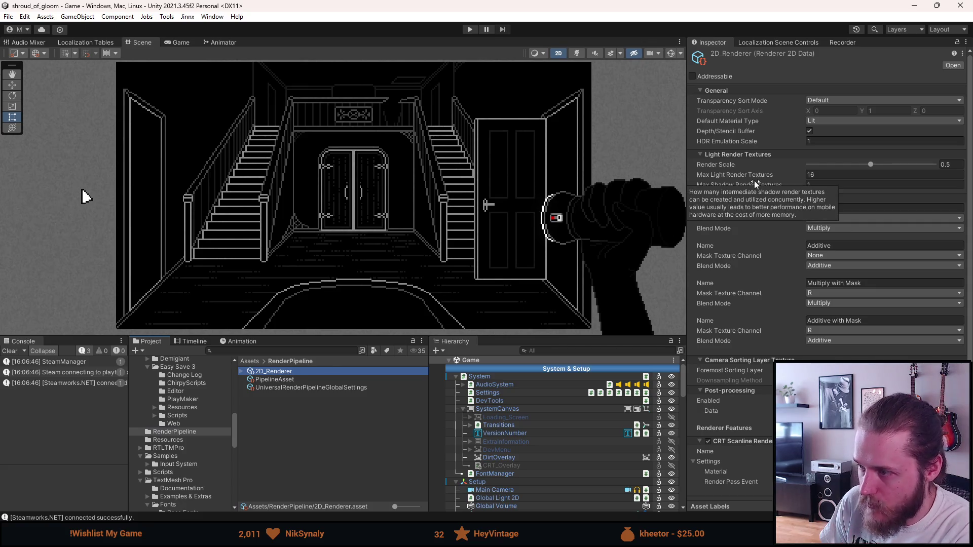
pyautogui.scroll(-1, 755, 181)
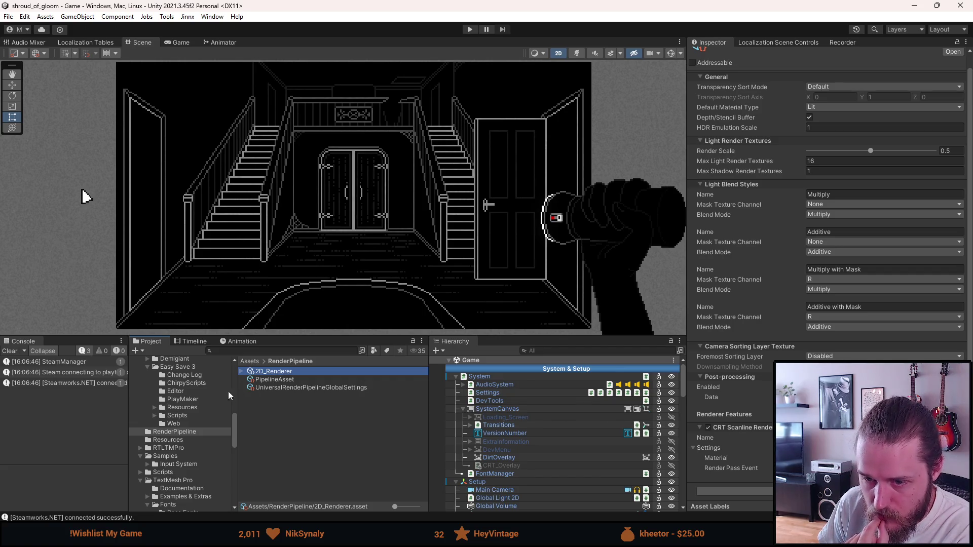
pyautogui.scroll(6, 213, 394)
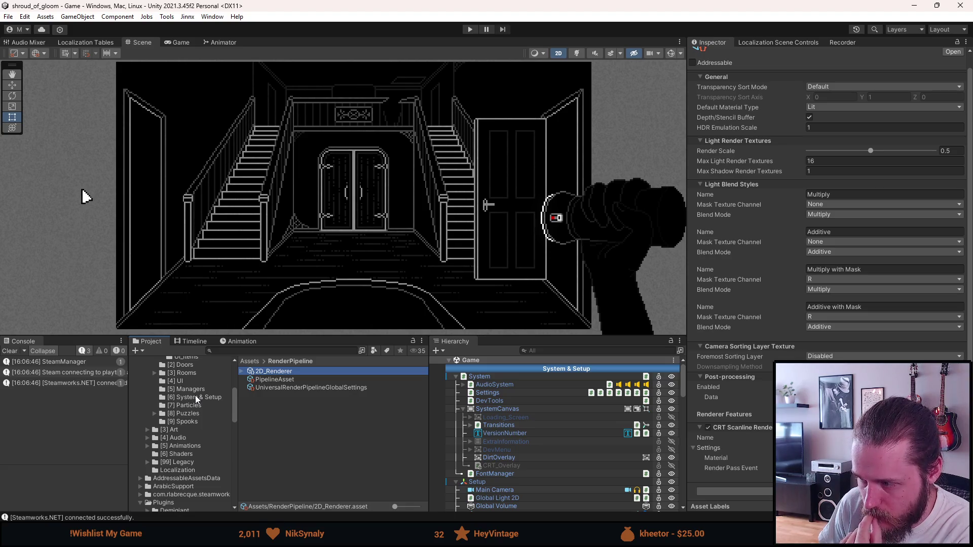
pyautogui.scroll(3, 197, 394)
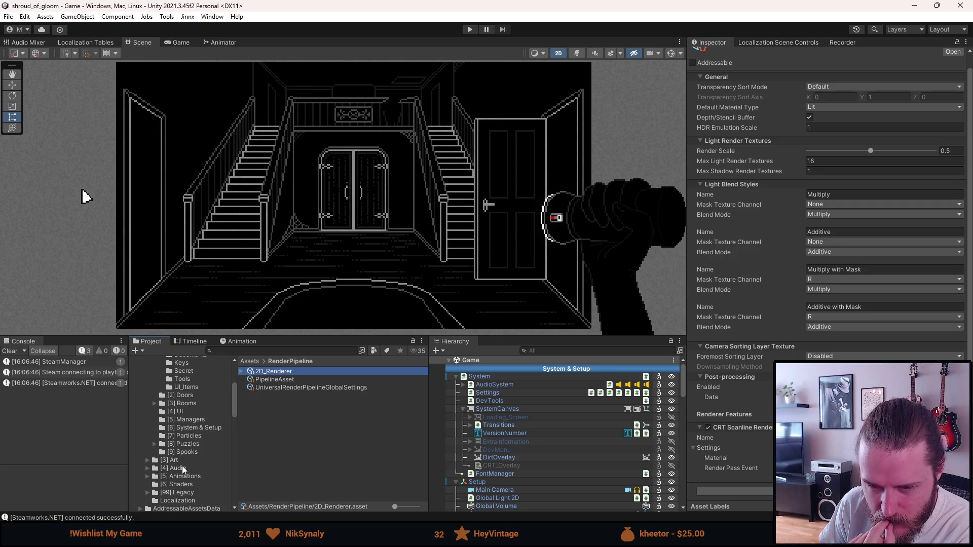
# Step: Browse the [6] Shaders folder, then select PipelineAsset in RenderPipeline to view its Renderer List
pyautogui.click(177, 485)
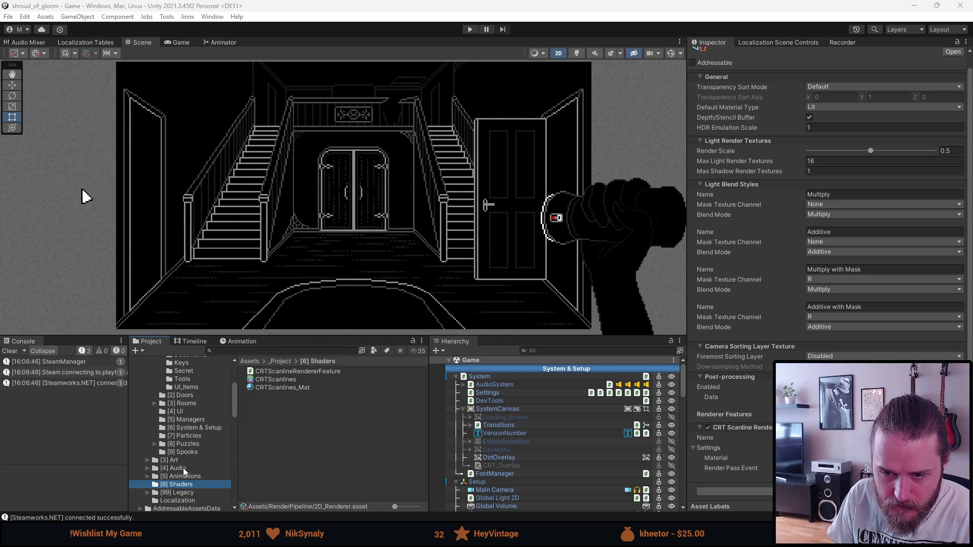
pyautogui.scroll(-3, 185, 468)
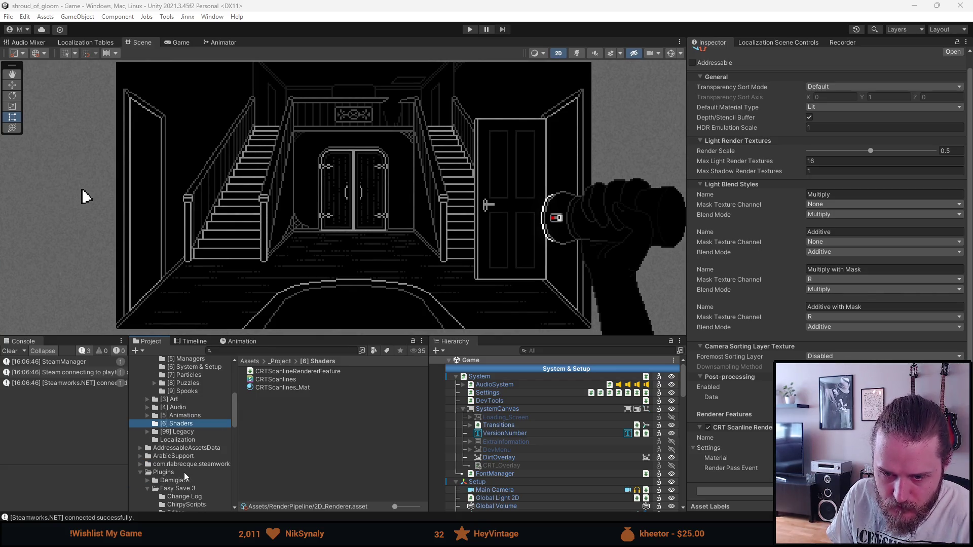
pyautogui.scroll(-2, 175, 457)
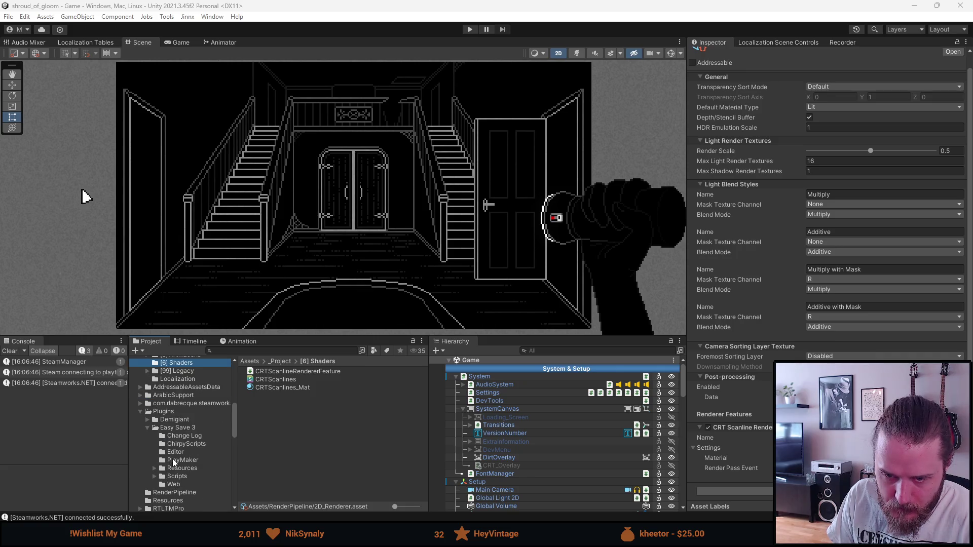
pyautogui.scroll(-2, 175, 458)
pyautogui.click(173, 462)
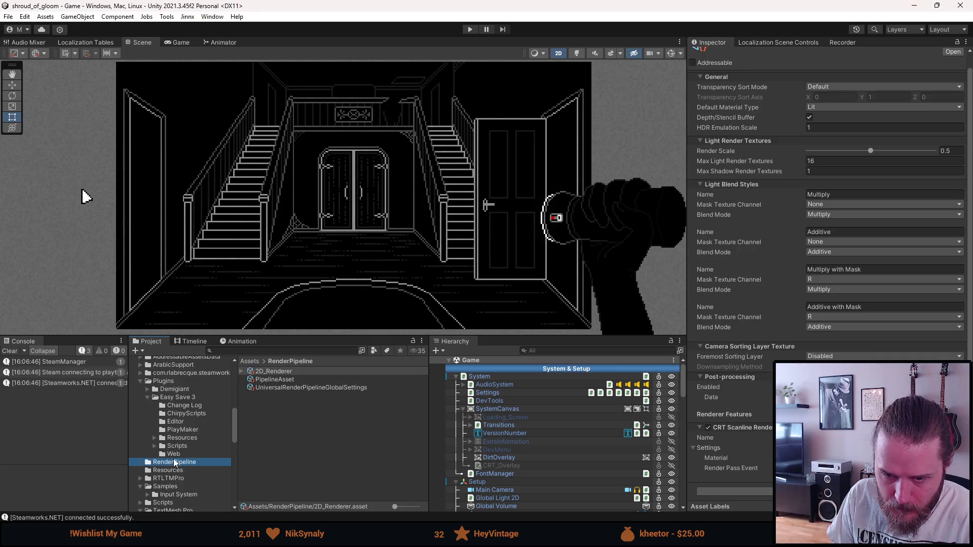
pyautogui.click(283, 378)
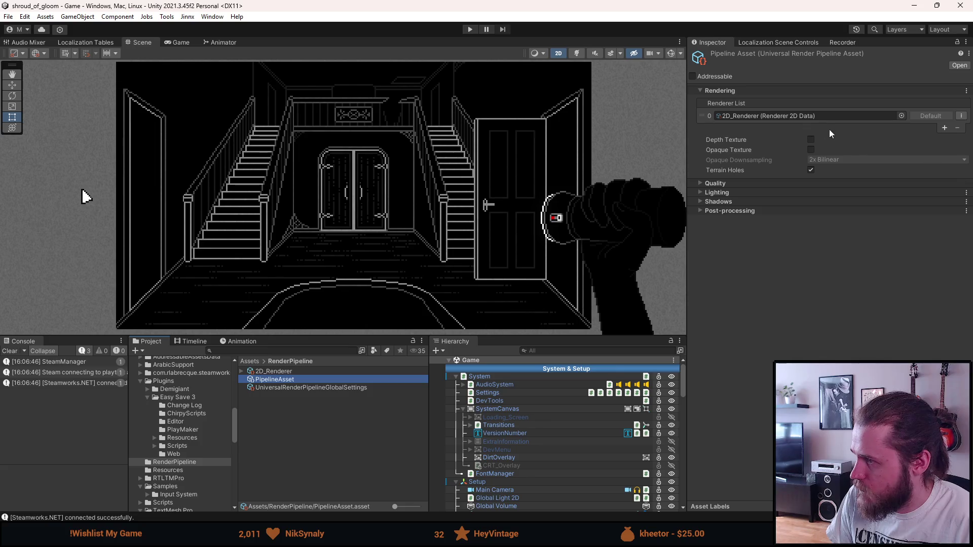
pyautogui.click(809, 117)
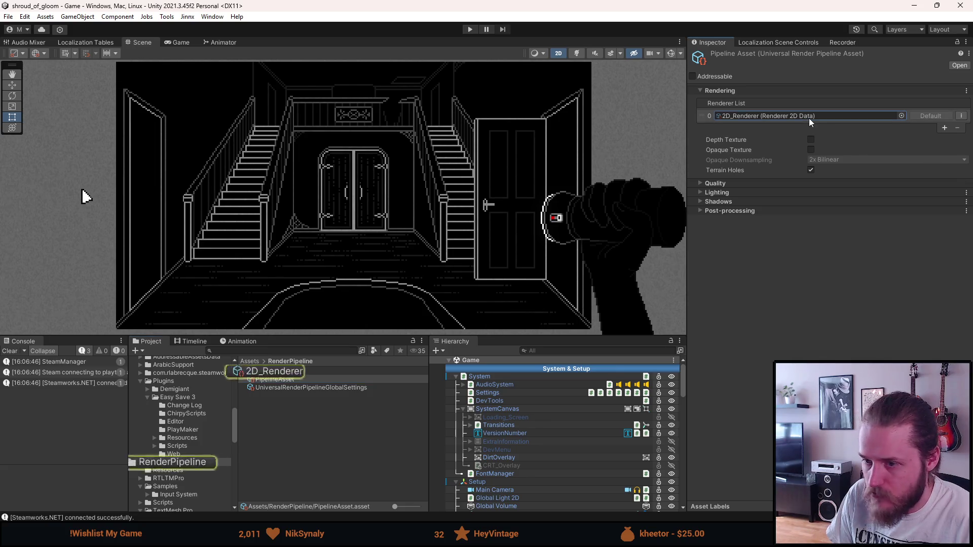
pyautogui.click(312, 369)
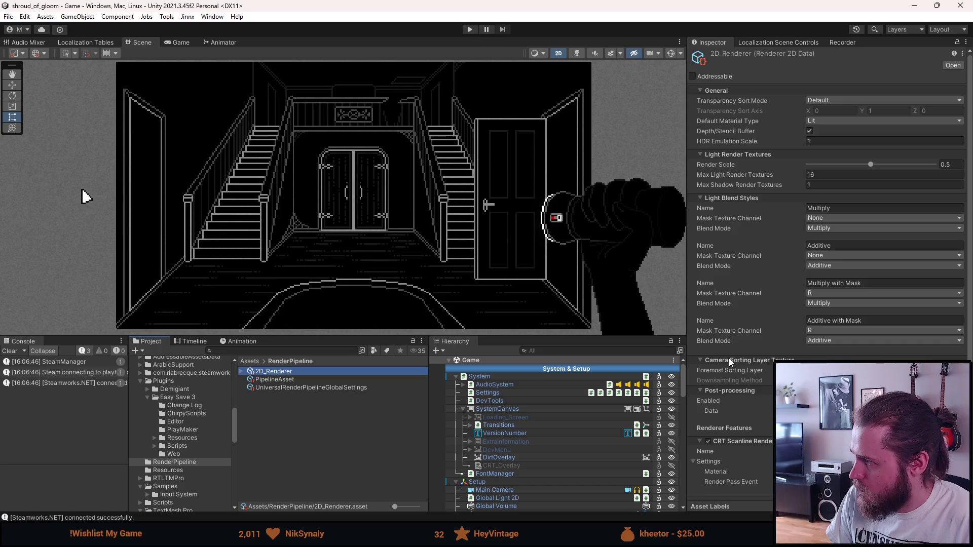
pyautogui.scroll(-1, 729, 358)
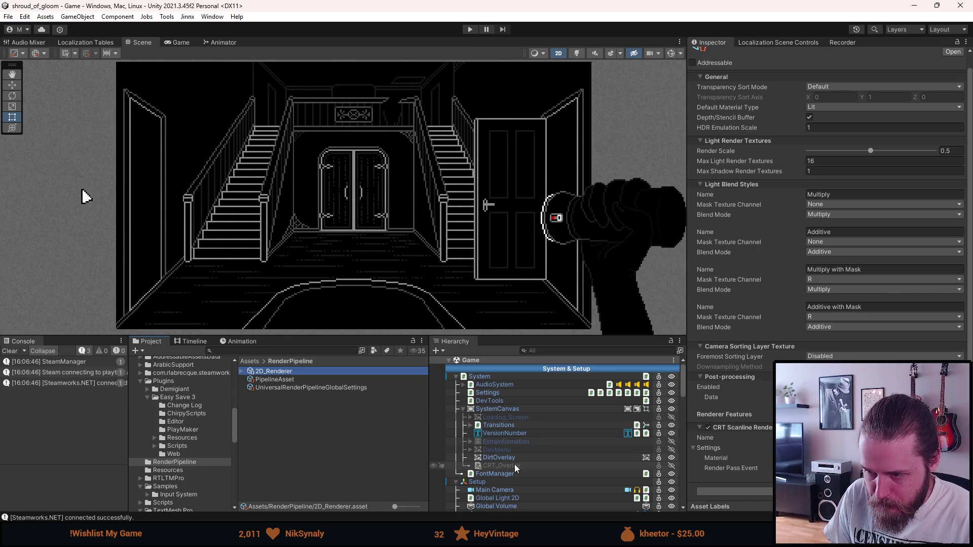
pyautogui.scroll(-3, 507, 463)
pyautogui.click(505, 429)
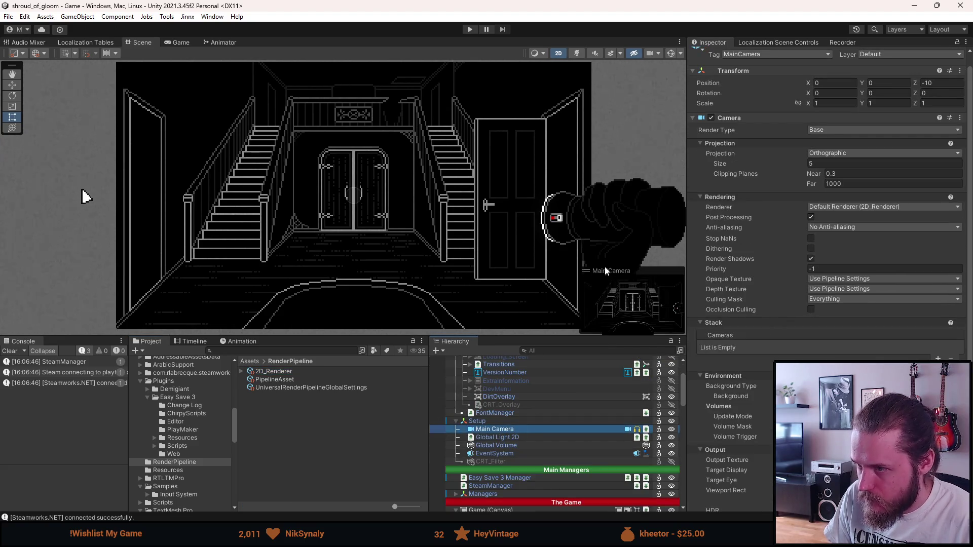
# Step: Reposition the Main Camera preview and check the Opaque Texture options without changing them
pyautogui.moveTo(586, 268)
pyautogui.mouseDown()
pyautogui.moveTo(456, 147)
pyautogui.moveTo(537, 251)
pyautogui.moveTo(582, 266)
pyautogui.moveTo(611, 297)
pyautogui.mouseUp()
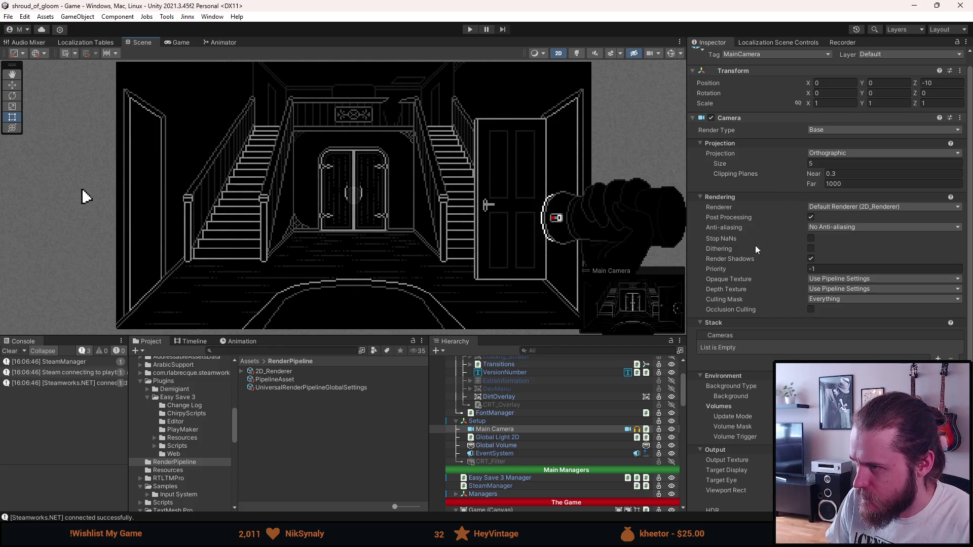
pyautogui.moveTo(751, 258)
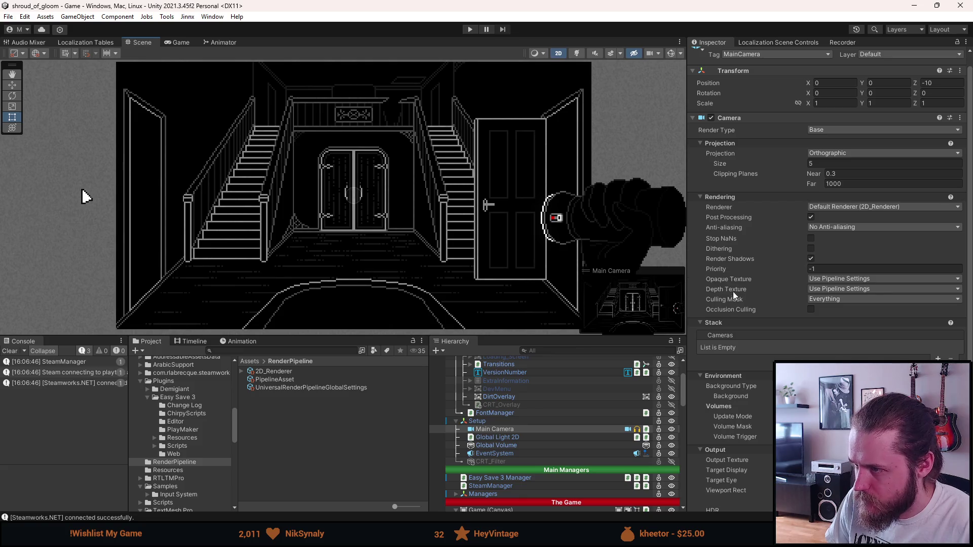
pyautogui.click(831, 279)
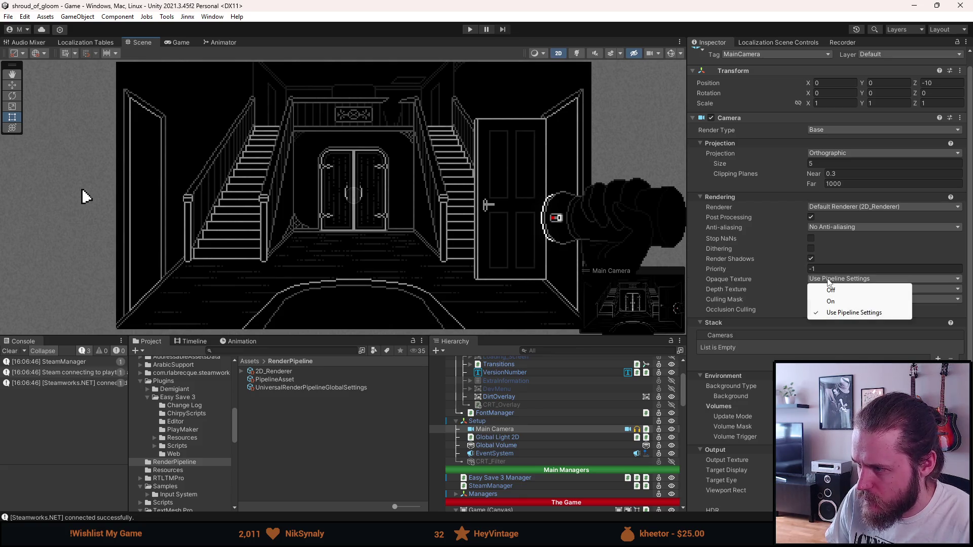
pyautogui.press('Escape')
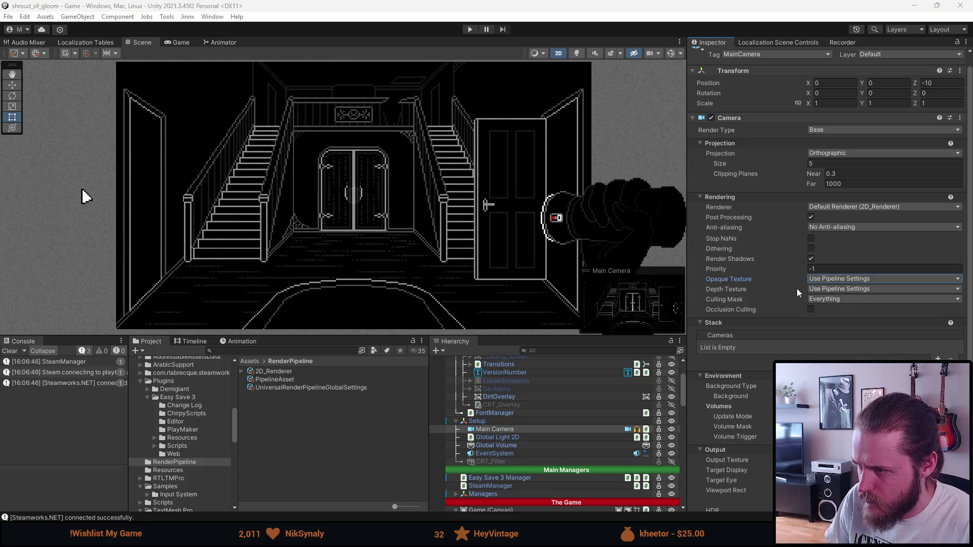
# Step: Try renderer 0: 2D_Renderer, then return to Default Renderer and revert the Renderer property
pyautogui.click(841, 207)
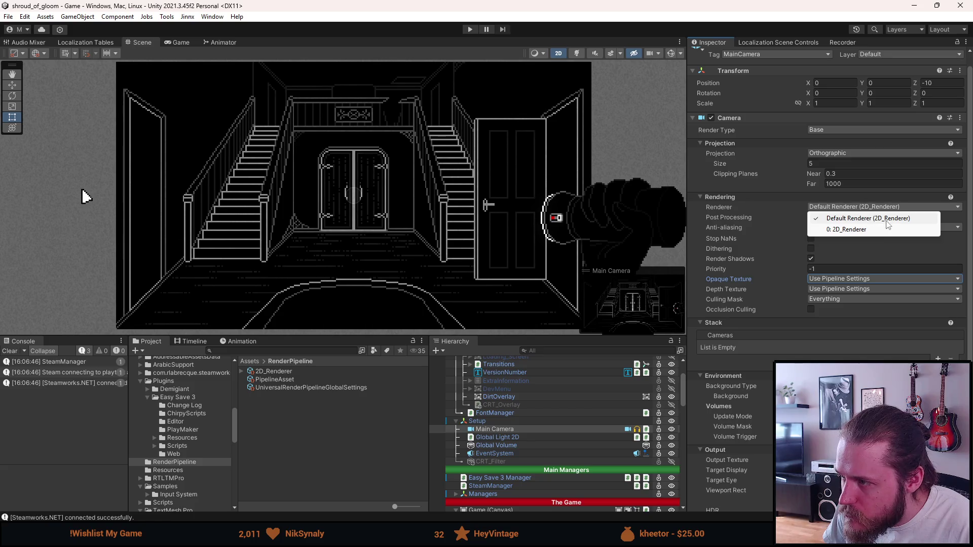
pyautogui.click(844, 229)
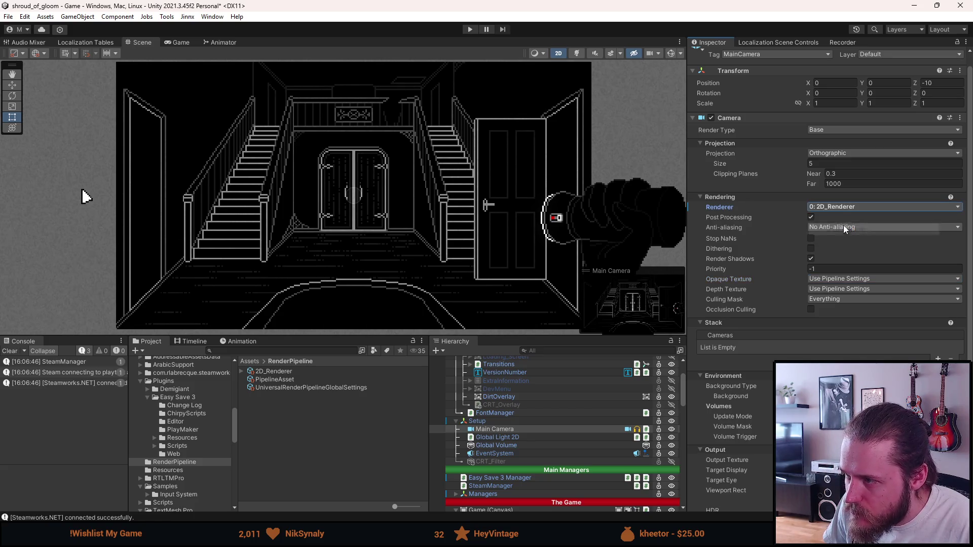
pyautogui.click(839, 207)
pyautogui.click(838, 217)
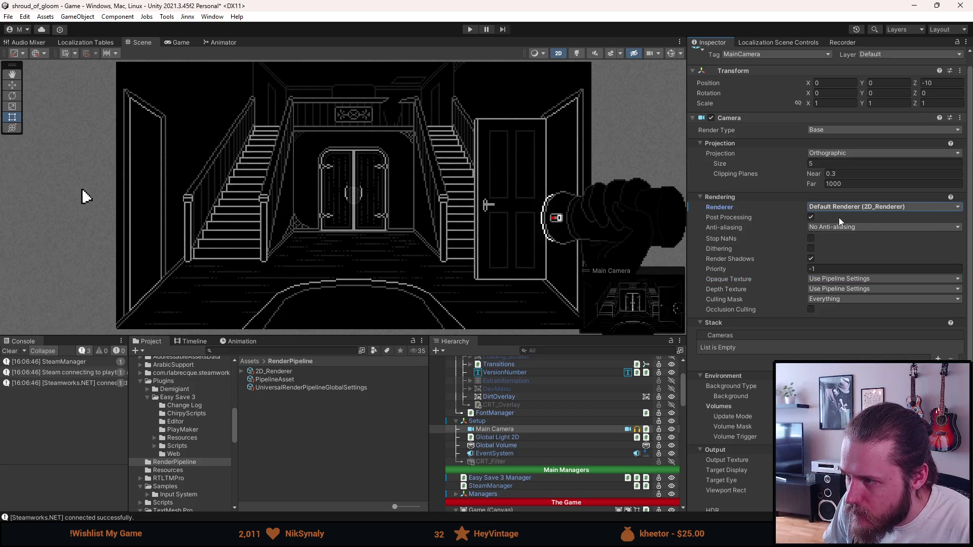
pyautogui.rightClick(728, 207)
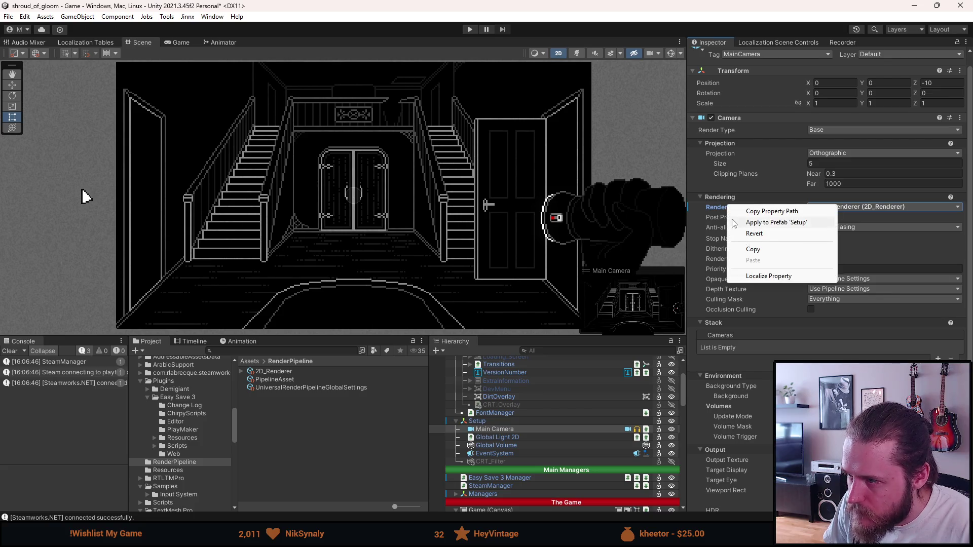
pyautogui.click(755, 233)
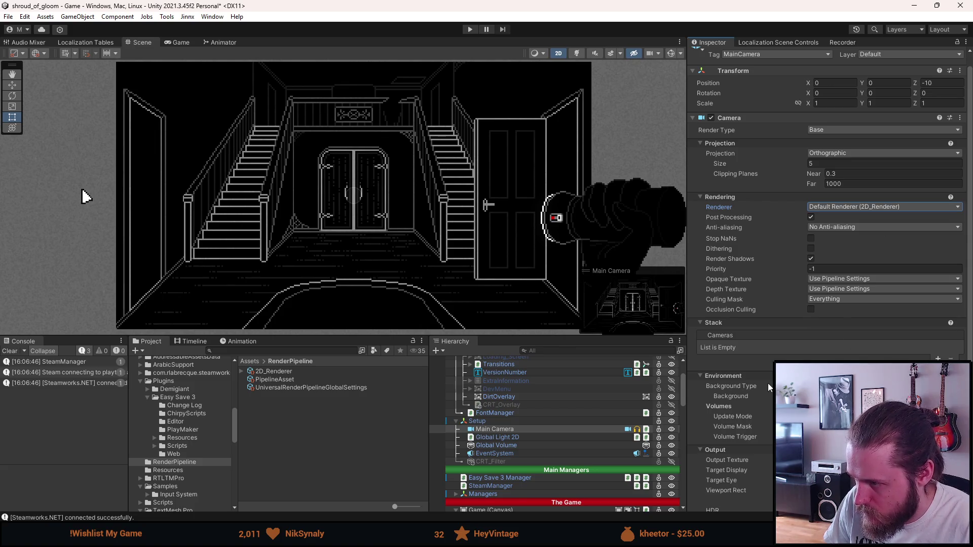
# Step: Open the Output Texture picker to choose a render texture for the camera
pyautogui.scroll(-1, 767, 384)
pyautogui.scroll(-2, 768, 383)
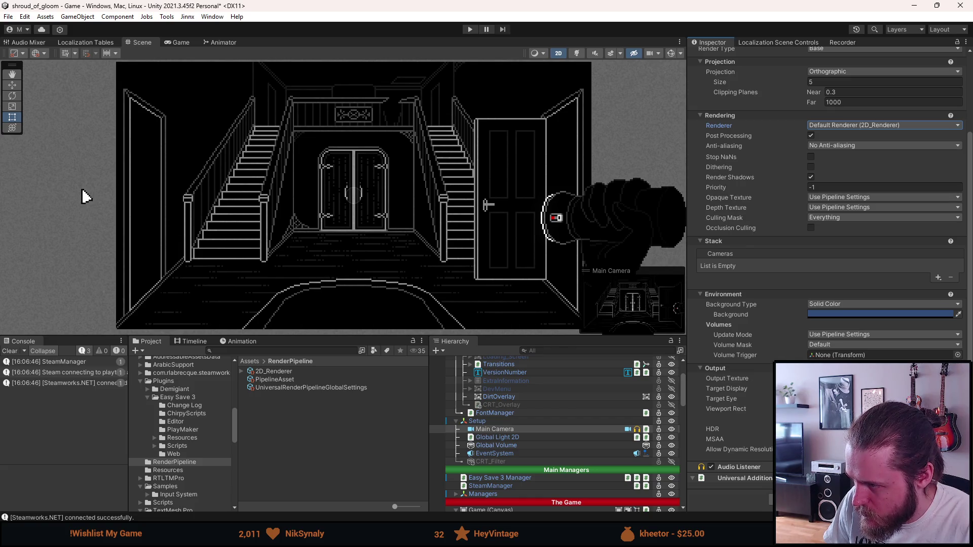
pyautogui.click(958, 379)
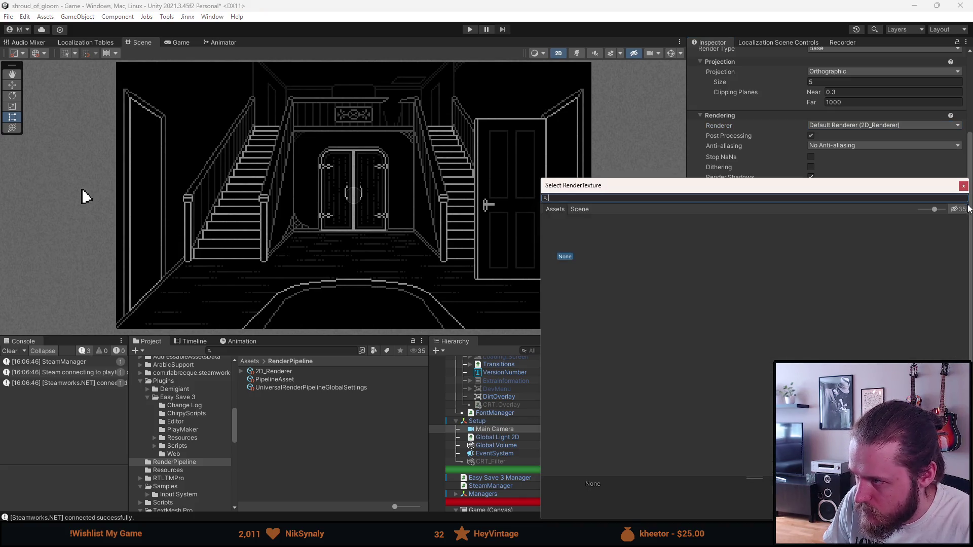
# Step: Close the RenderTexture chooser without picking and select the 2D_Renderer asset
pyautogui.click(963, 186)
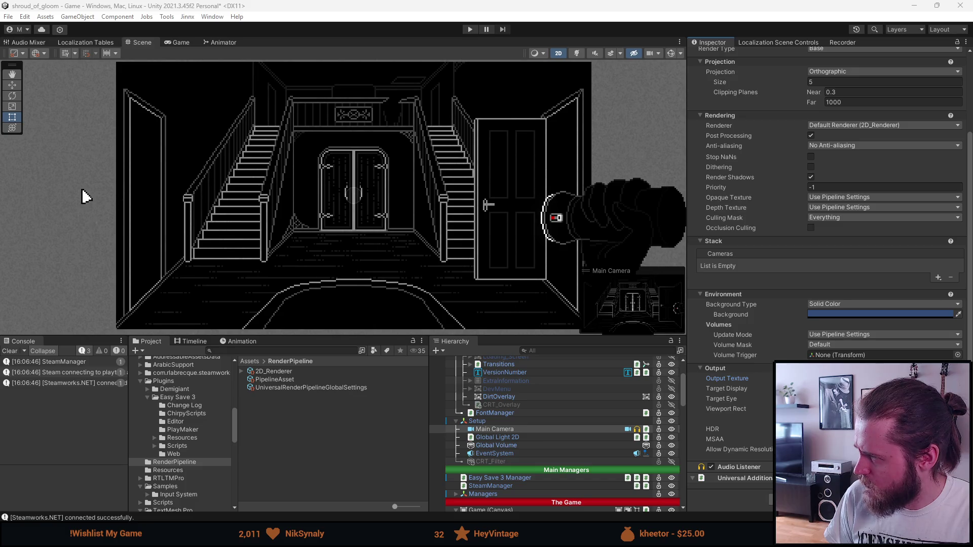
pyautogui.click(278, 372)
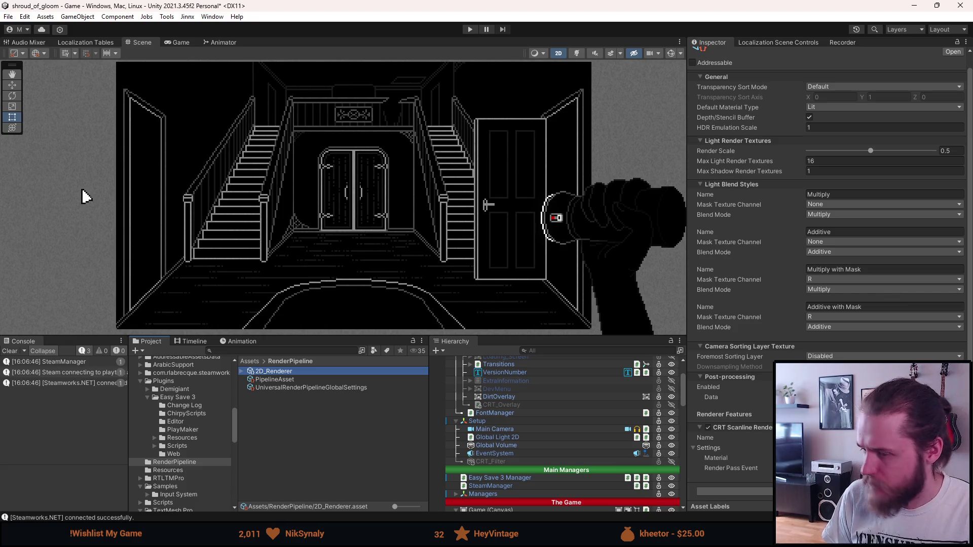
# Step: Compare the PipelineAsset and UniversalRenderPipelineGlobalSettings assets in the Inspector
pyautogui.scroll(1, 856, 199)
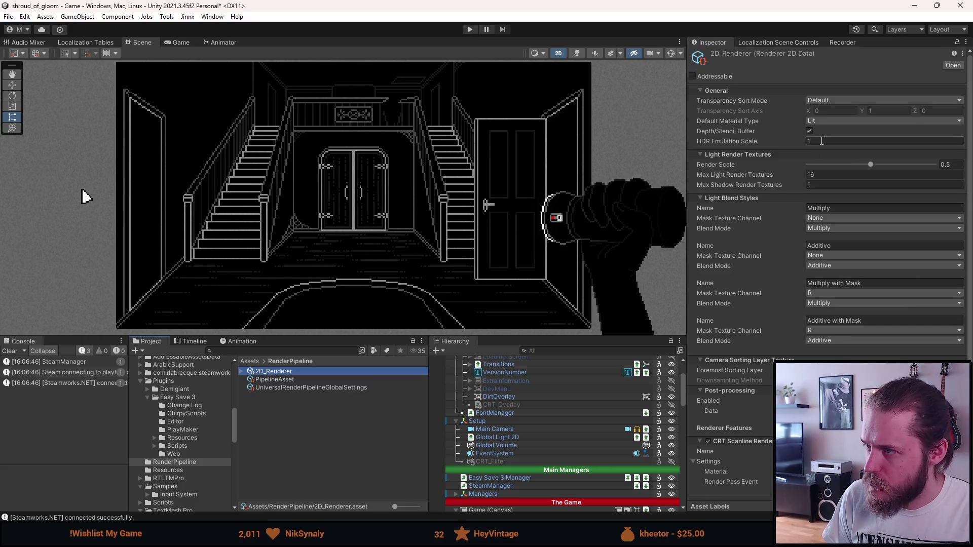
pyautogui.click(281, 380)
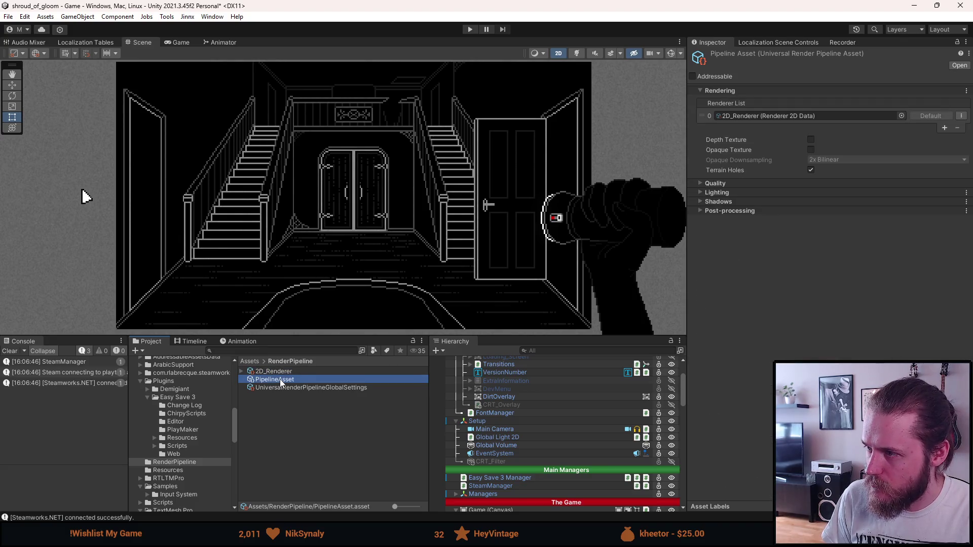
pyautogui.click(282, 388)
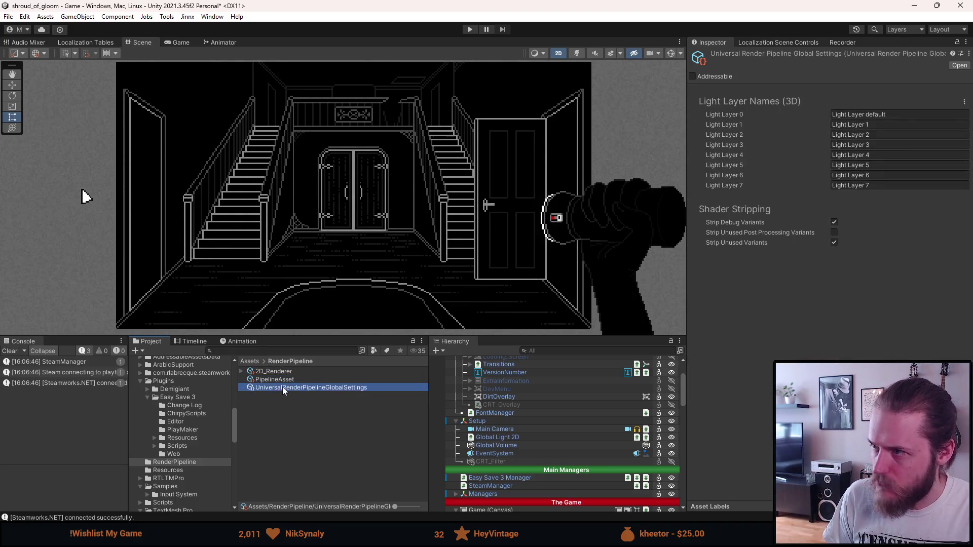
pyautogui.click(282, 382)
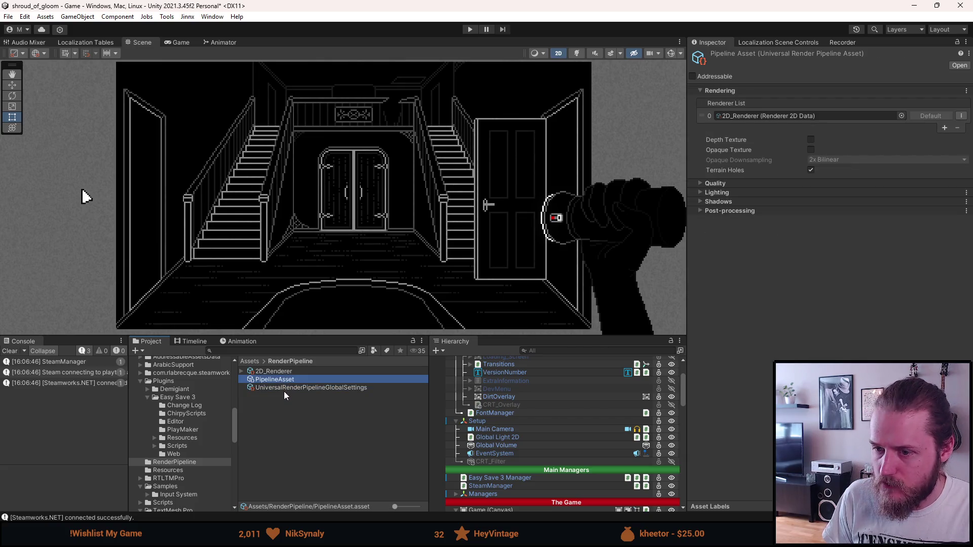
pyautogui.click(284, 390)
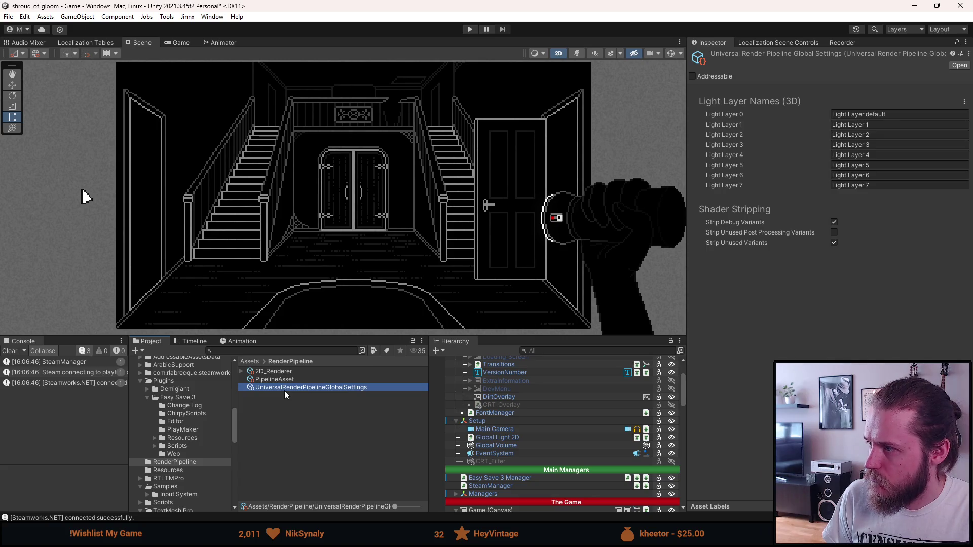
pyautogui.click(285, 380)
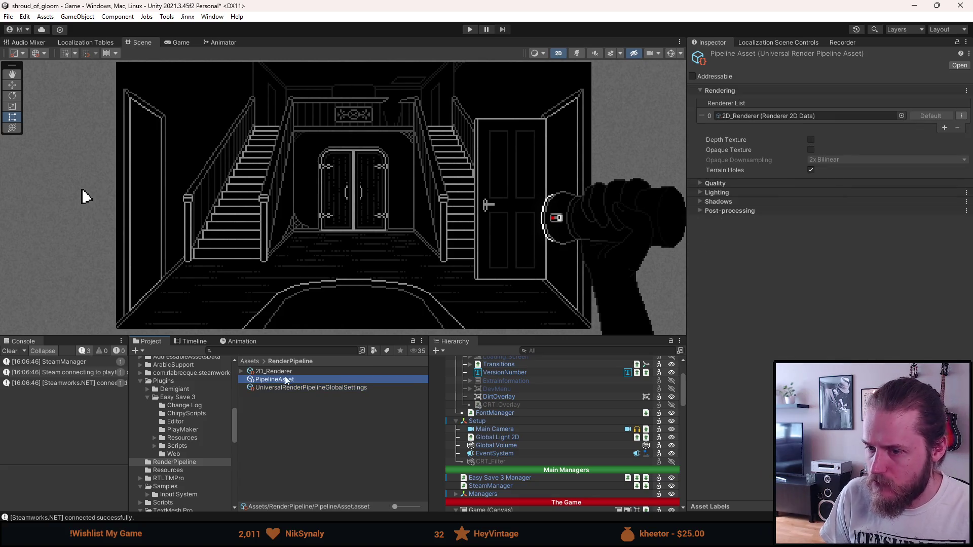
# Step: Expand 2D_Renderer to inspect CRTScanlineRendererFeature, then check Transparency Sort Mode and Foremost Sorting Layer
pyautogui.click(242, 372)
pyautogui.click(266, 381)
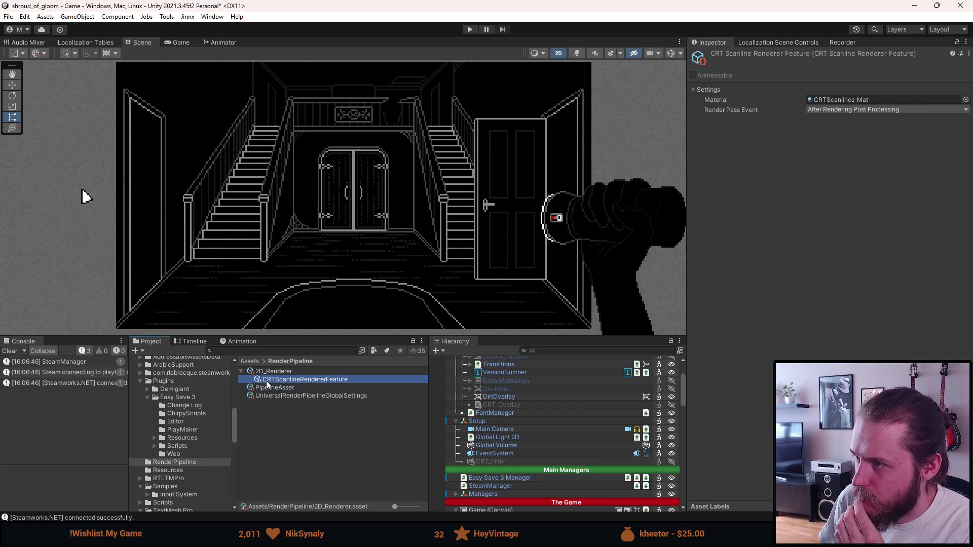
pyautogui.click(272, 371)
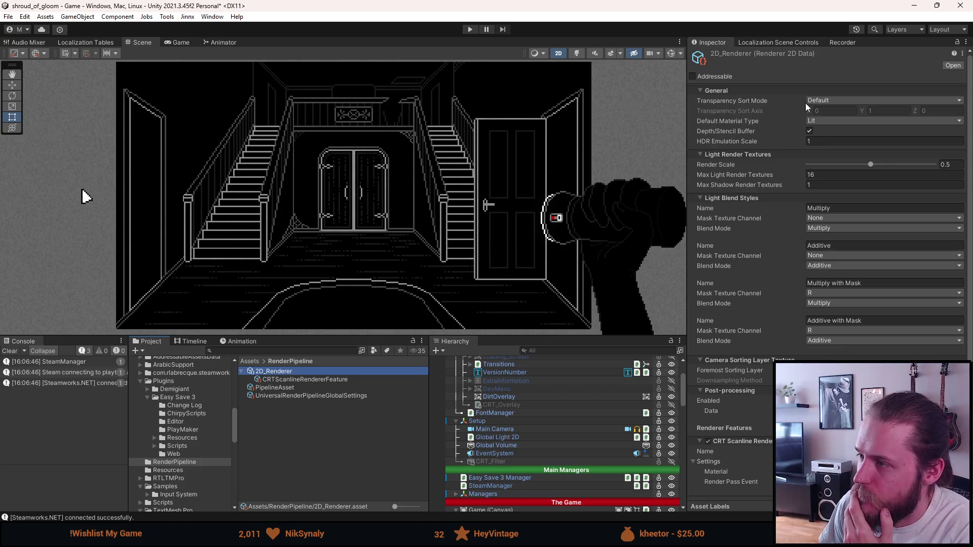
pyautogui.click(828, 104)
pyautogui.click(770, 81)
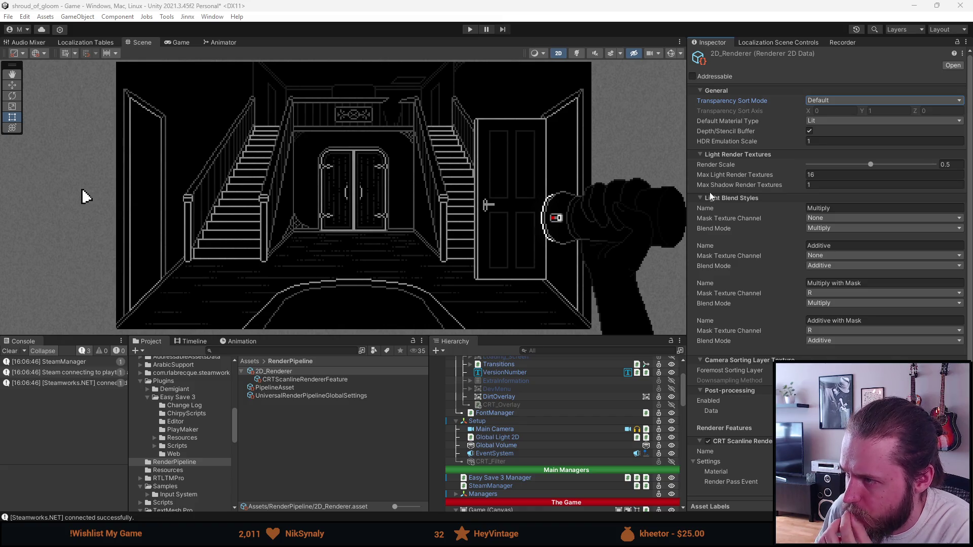
pyautogui.scroll(-1, 716, 197)
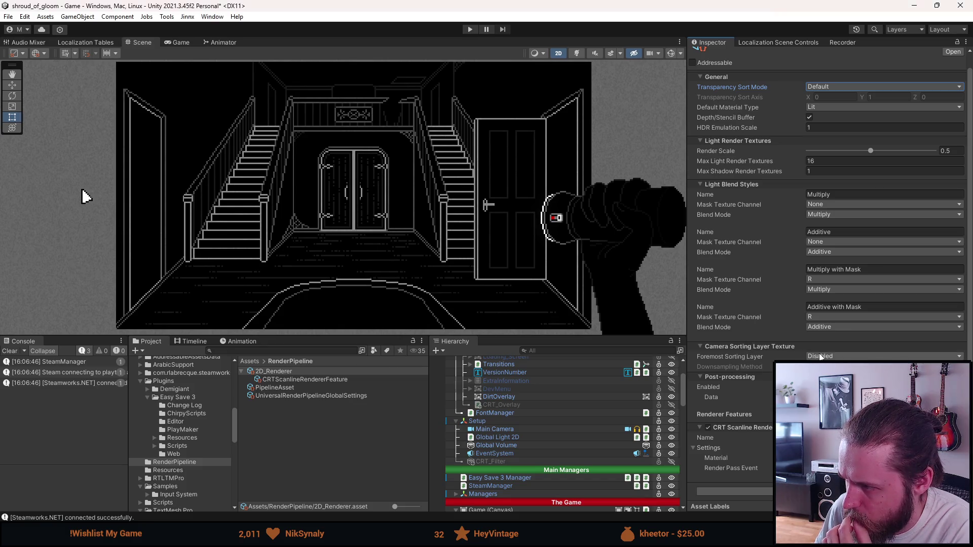
pyautogui.click(730, 356)
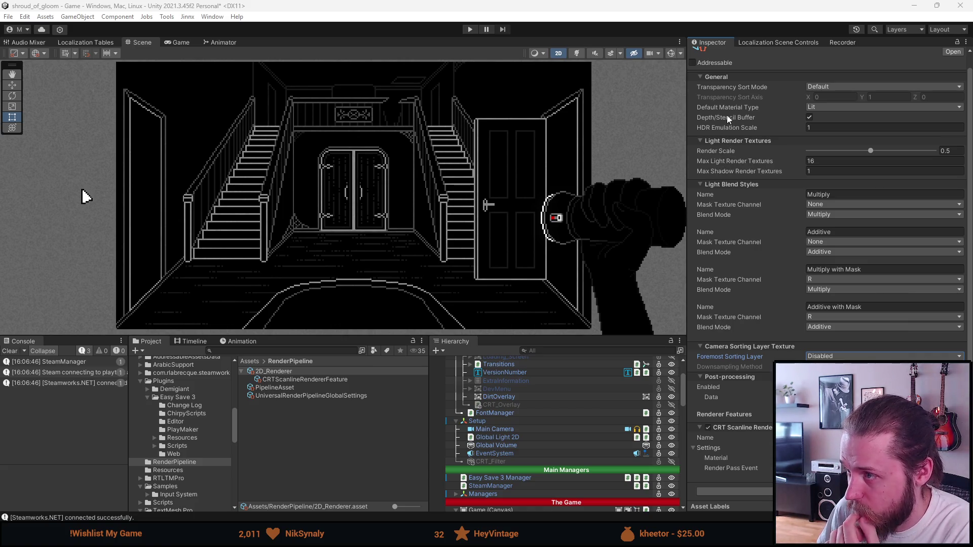
# Step: Check Default Material Type options keeping Lit, then open the CRTScanlines shader from [6] Shaders
pyautogui.click(821, 106)
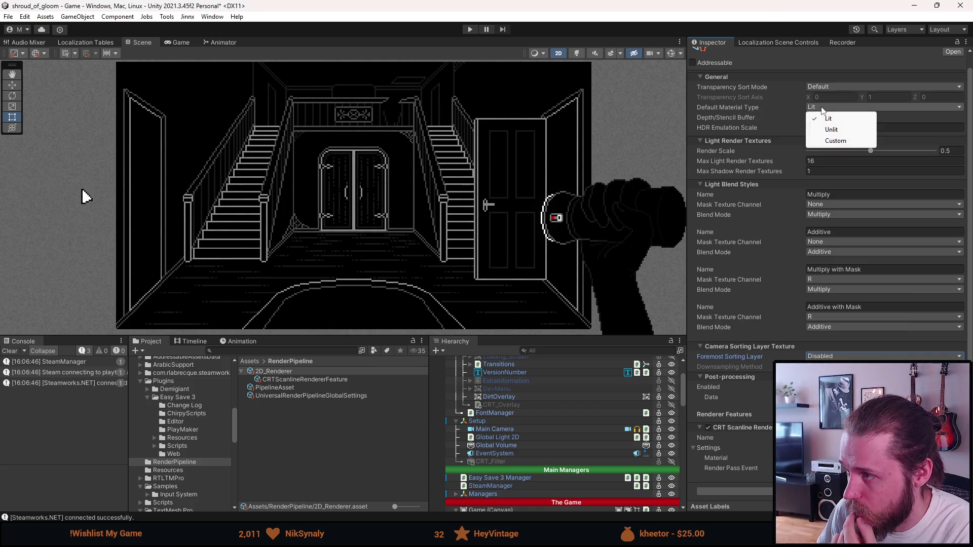
pyautogui.press('Escape')
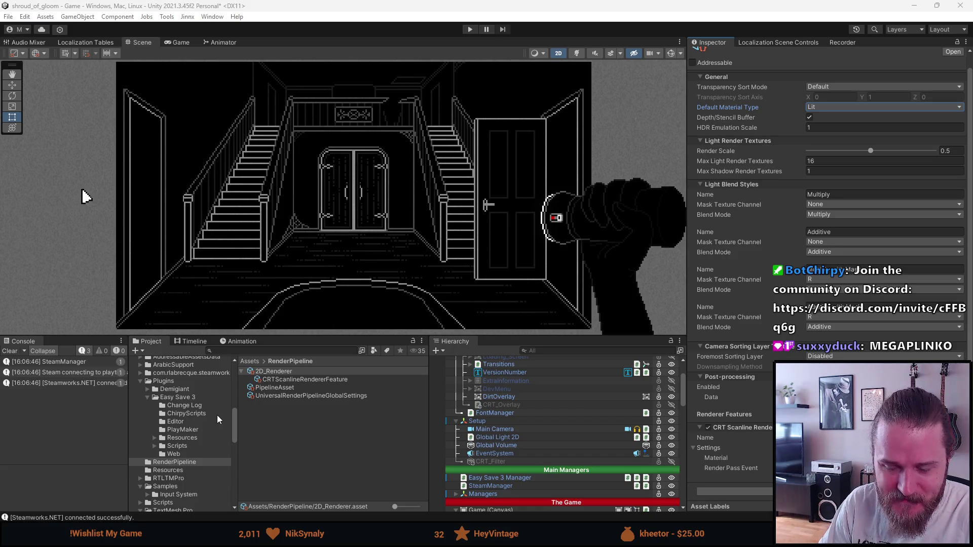
pyautogui.scroll(3, 180, 391)
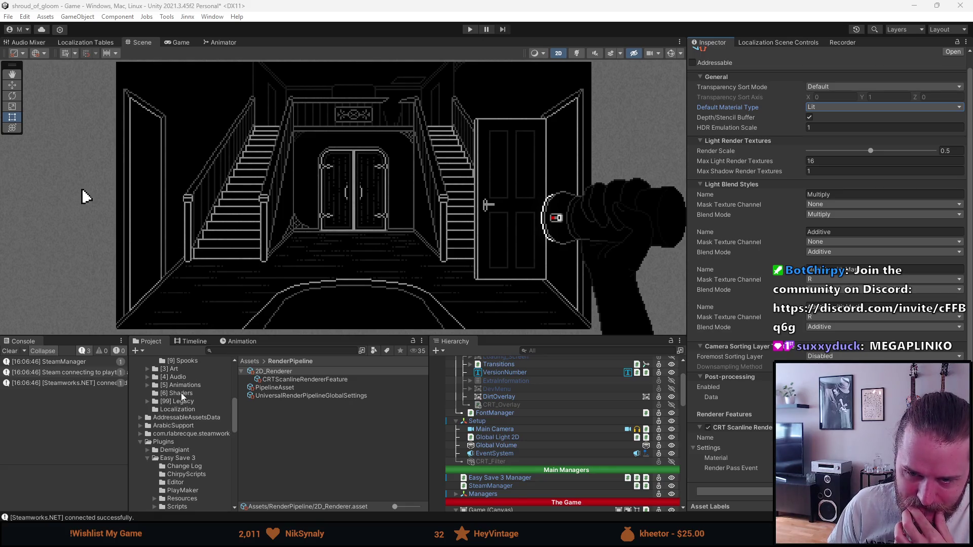
pyautogui.click(181, 393)
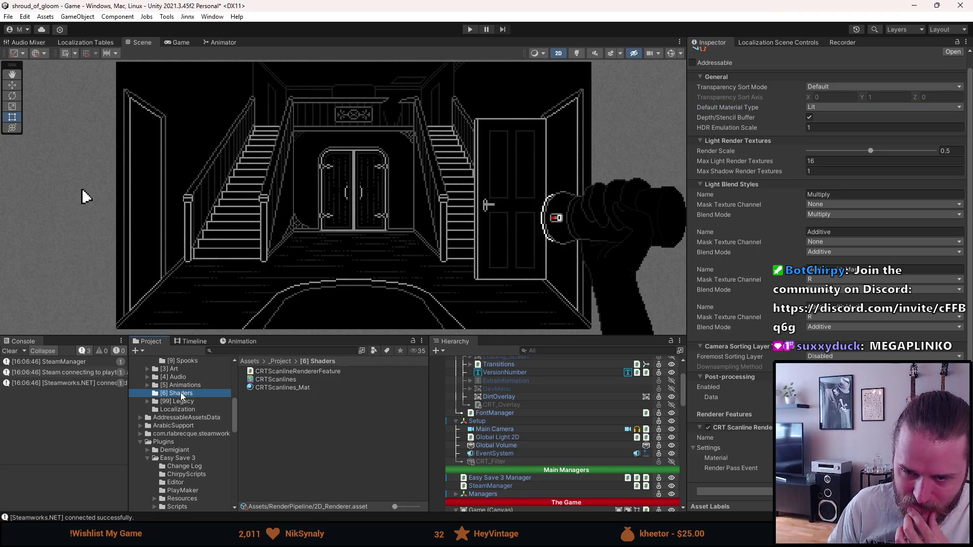
pyautogui.doubleClick(292, 381)
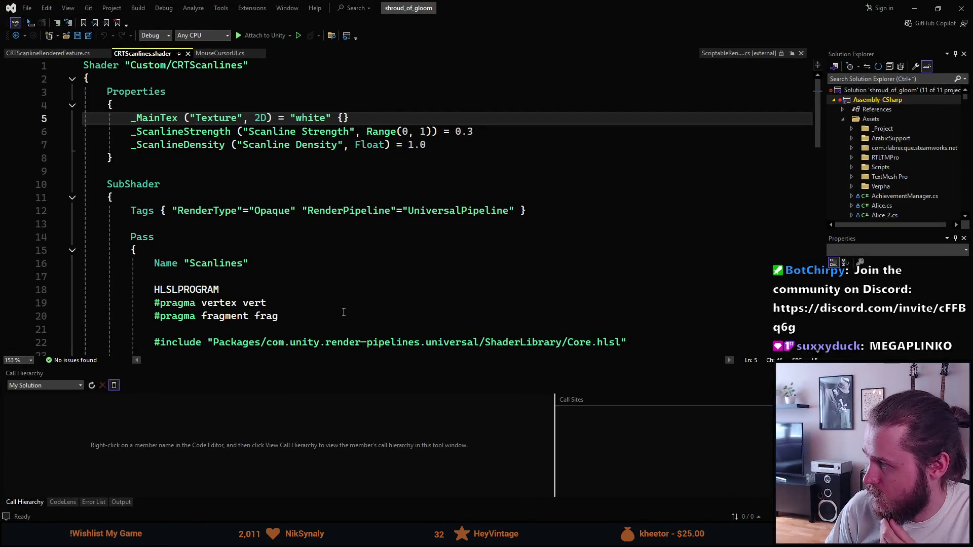
# Step: Paste Cull Off, ZWrite Off and ZTest Always under the Scanlines pass name
pyautogui.scroll(-1, 344, 312)
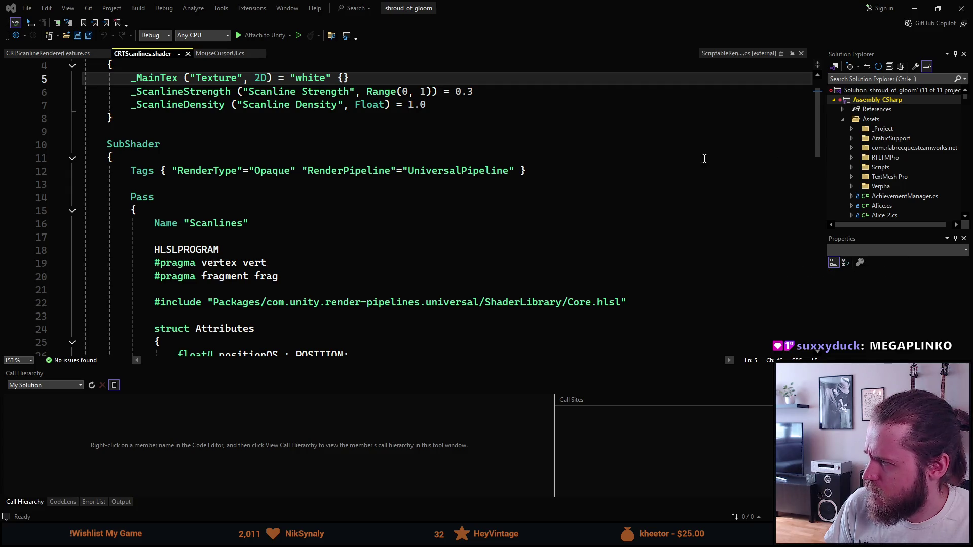
pyautogui.click(283, 228)
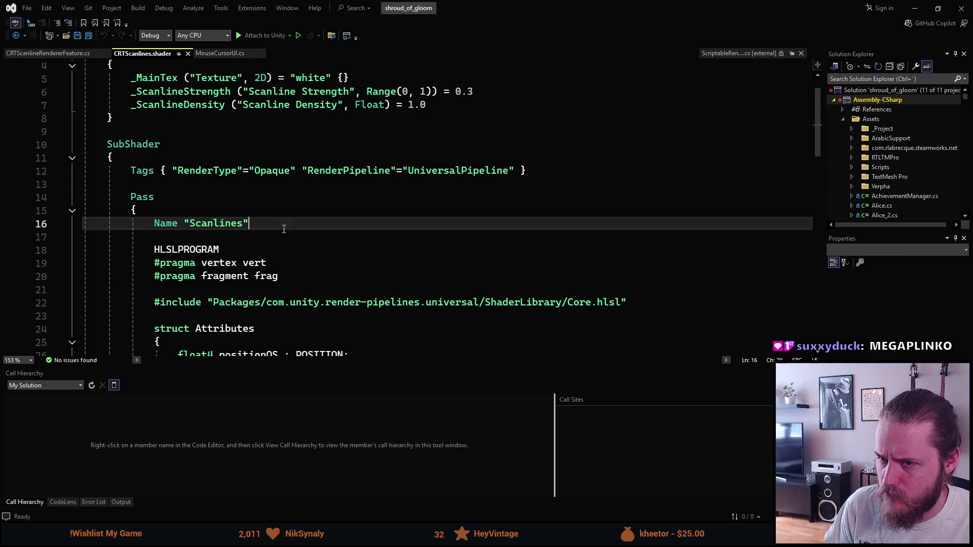
pyautogui.press('Return')
pyautogui.press('Return')
pyautogui.write('Cull Off ZWrite Off ZTest Always')
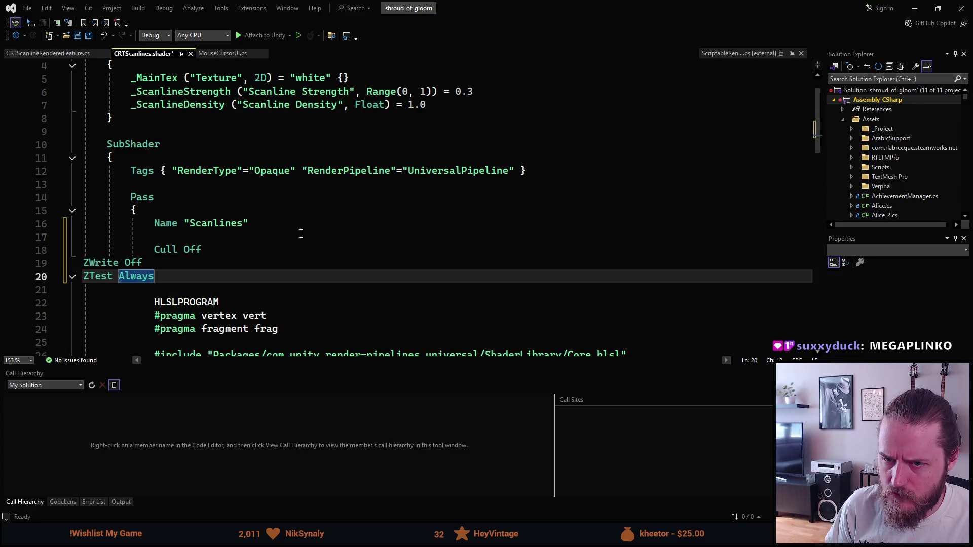
# Step: Indent the ZTest Always line to align with the pass lines
pyautogui.press('Home')
pyautogui.press('Tab')
pyautogui.press('Tab')
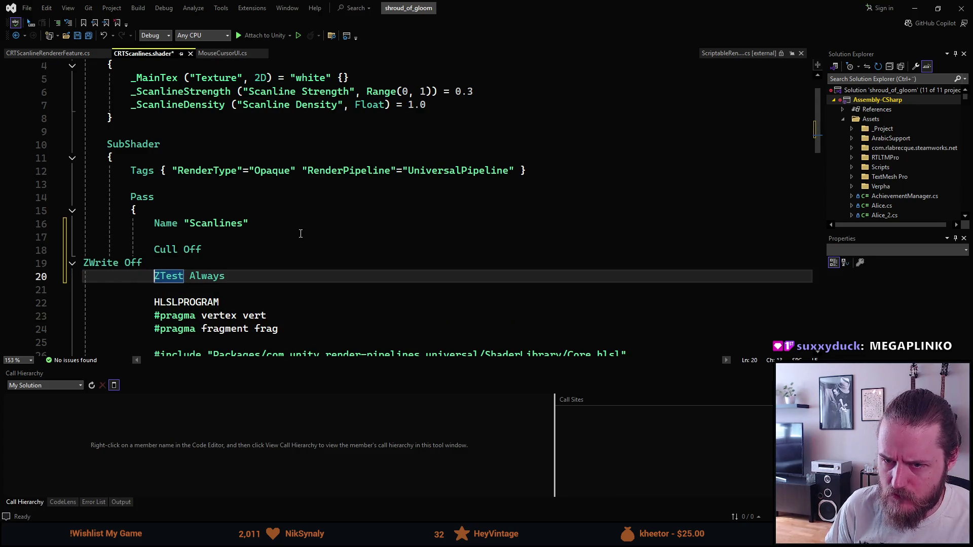
pyautogui.press('Up')
pyautogui.press('End')
pyautogui.press('Up')
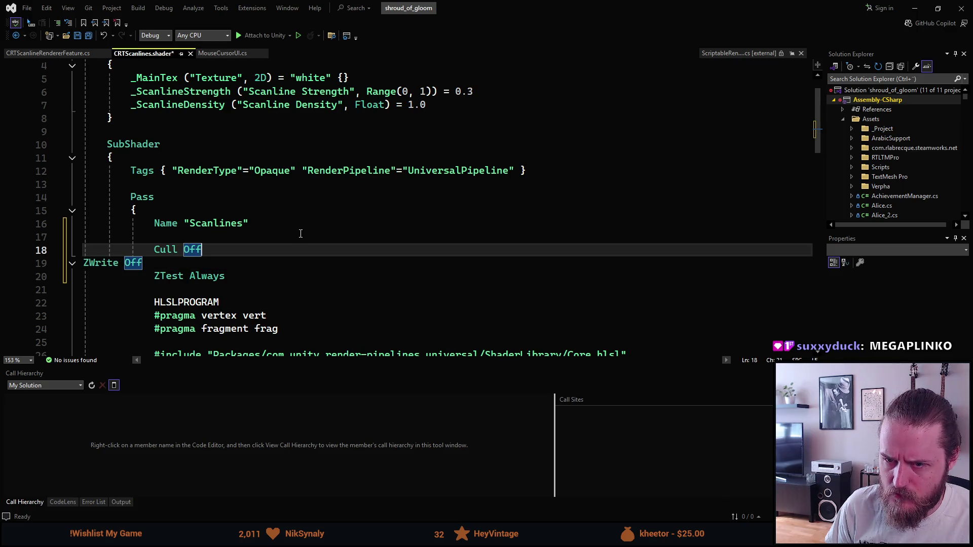
pyautogui.press('Down')
pyautogui.press('Down')
pyautogui.press('Down')
pyautogui.press('Up')
pyautogui.press('Up')
pyautogui.press('Up')
pyautogui.hotkey('ctrl', 'Left')
# Step: Indent the ZWrite Off line to match Cull Off and save the shader
pyautogui.press('Down')
pyautogui.press('Home')
pyautogui.press('Tab')
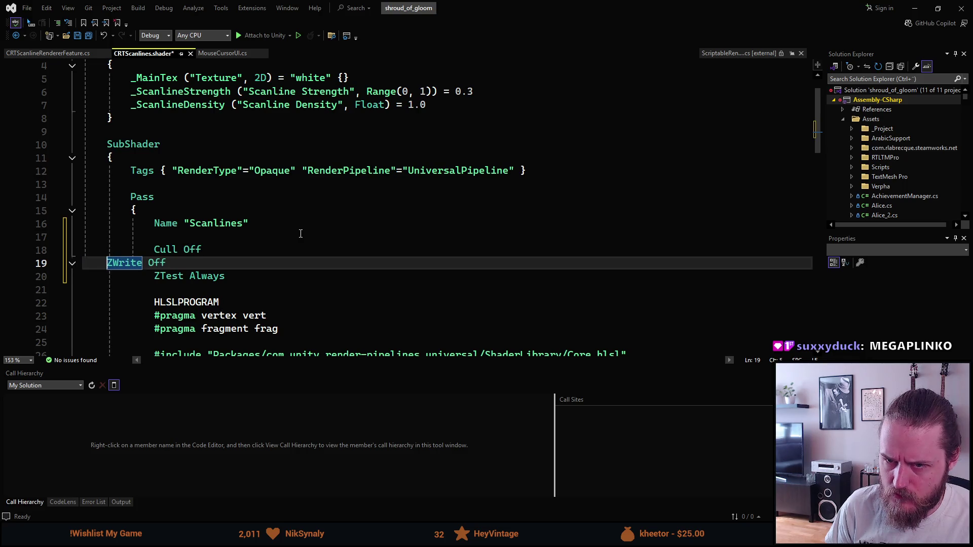
pyautogui.press('Tab')
pyautogui.press('Tab')
pyautogui.press('Down')
pyautogui.press('Down')
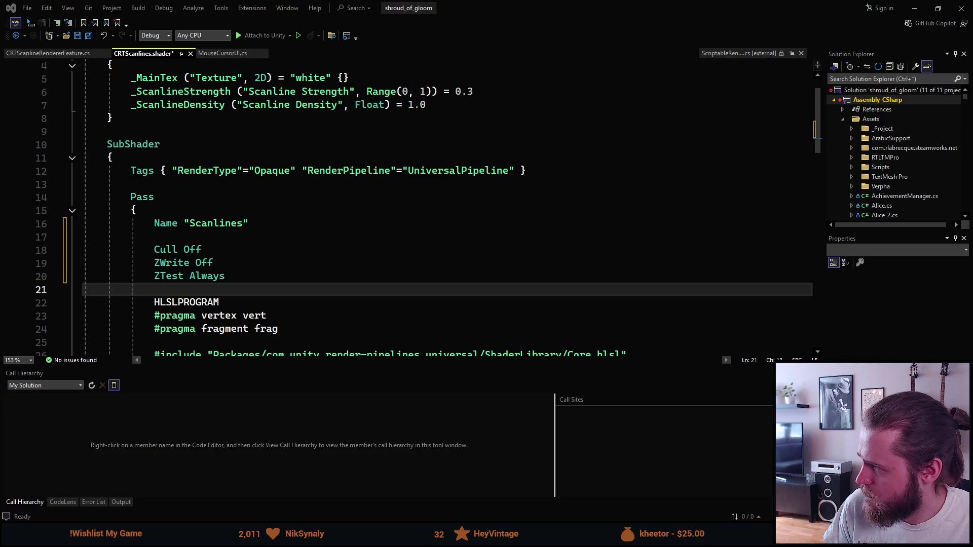
pyautogui.click(497, 118)
pyautogui.hotkey('ctrl', 's')
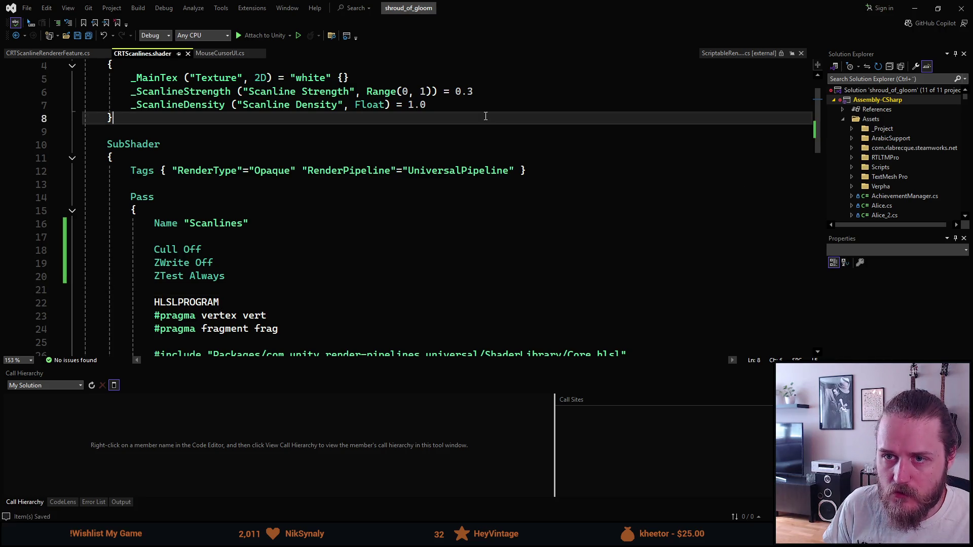
# Step: Back in Unity, deselect the shader and select the red shader error in the Console
pyautogui.click(914, 8)
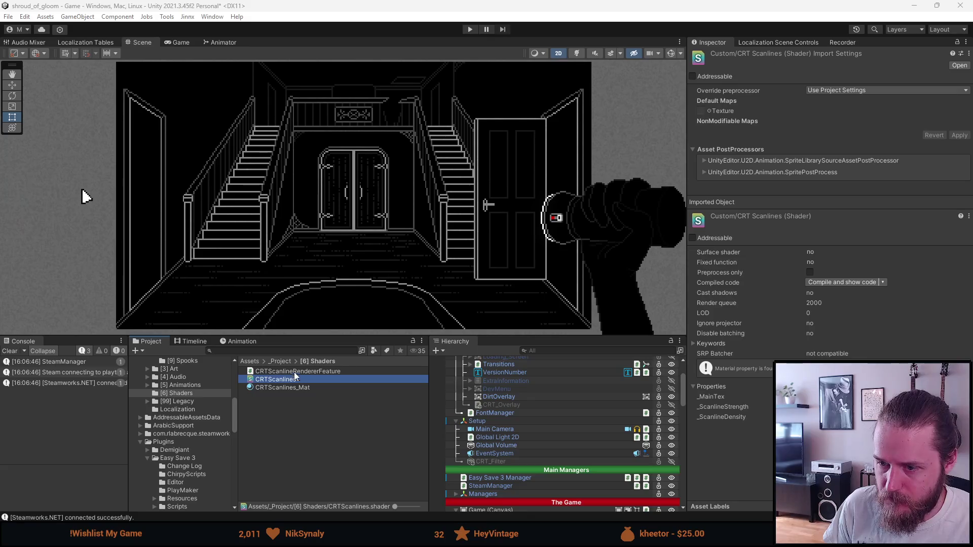
pyautogui.click(321, 432)
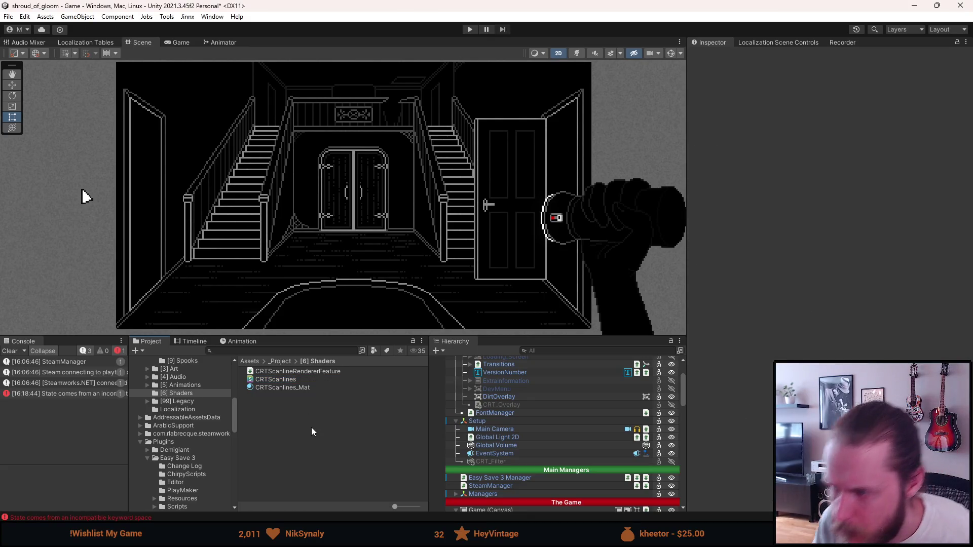
pyautogui.click(52, 393)
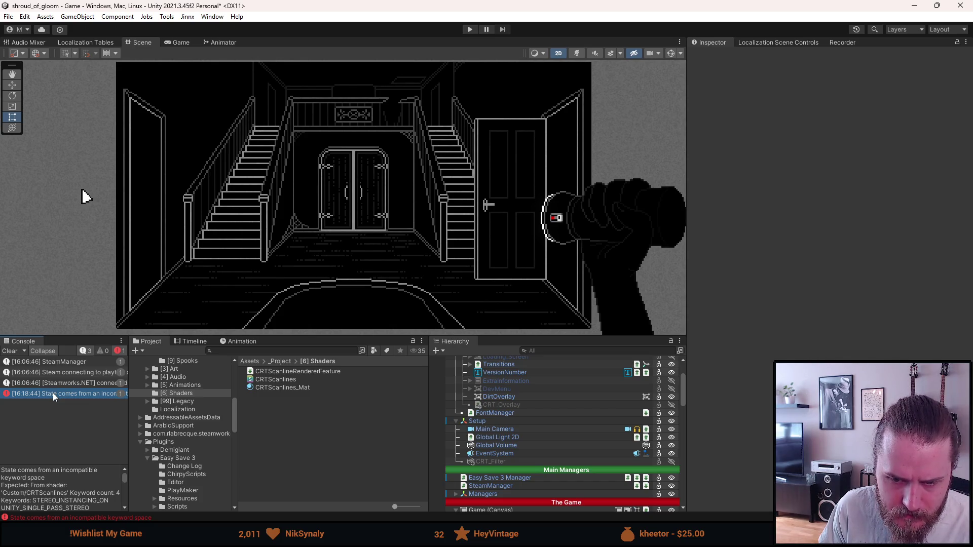
# Step: Read the full 'State comes from an incompatible keyword space' error, then clear the console
pyautogui.scroll(-2, 58, 506)
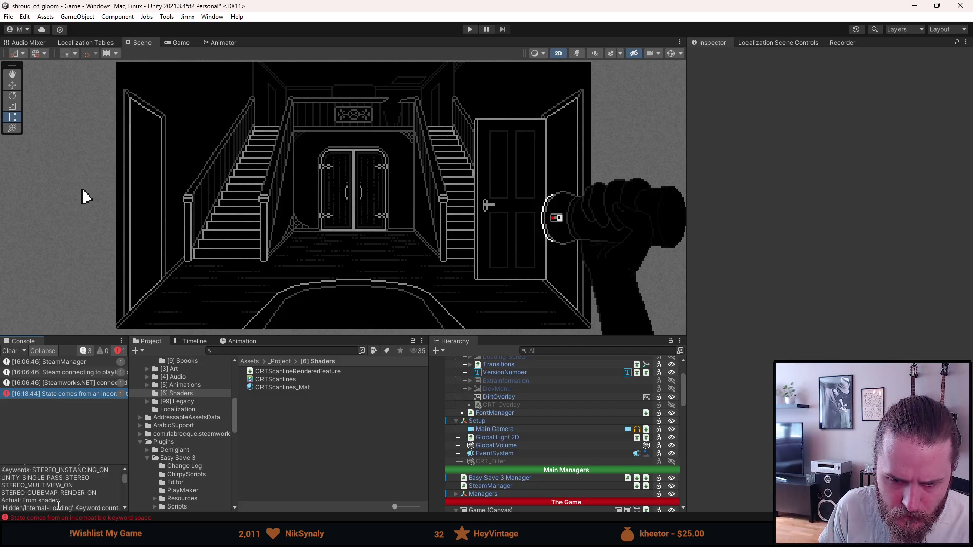
pyautogui.scroll(-2, 58, 506)
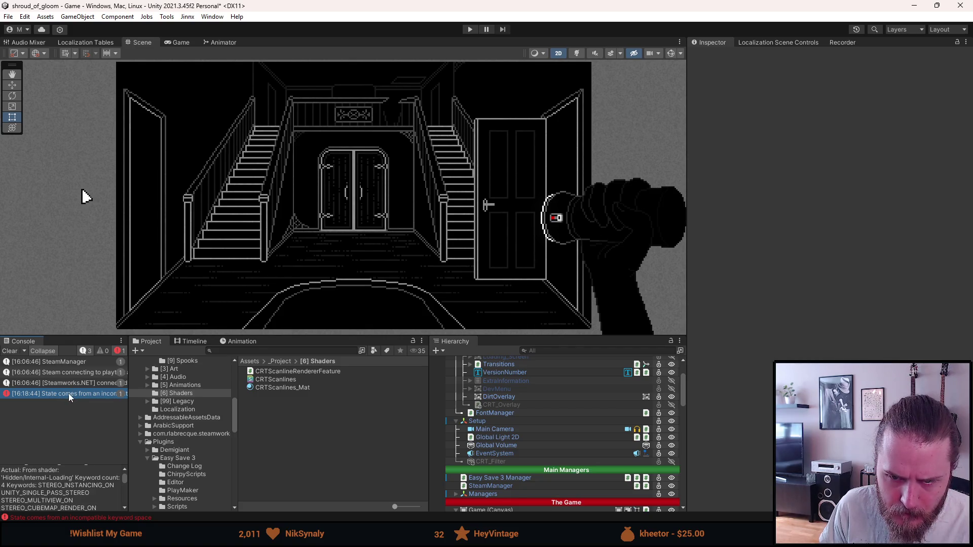
pyautogui.scroll(-2, 58, 486)
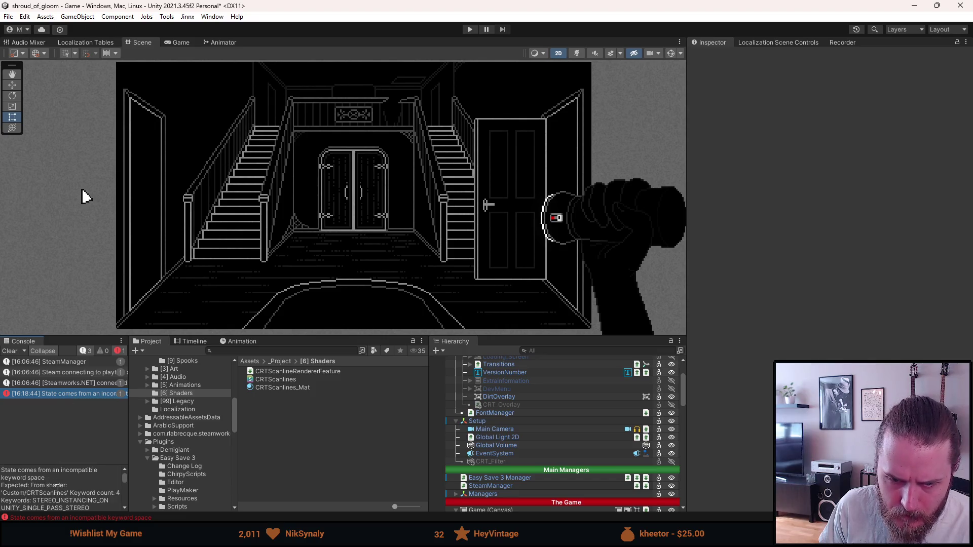
pyautogui.scroll(-3, 58, 494)
pyautogui.scroll(-2, 57, 502)
pyautogui.scroll(5, 57, 503)
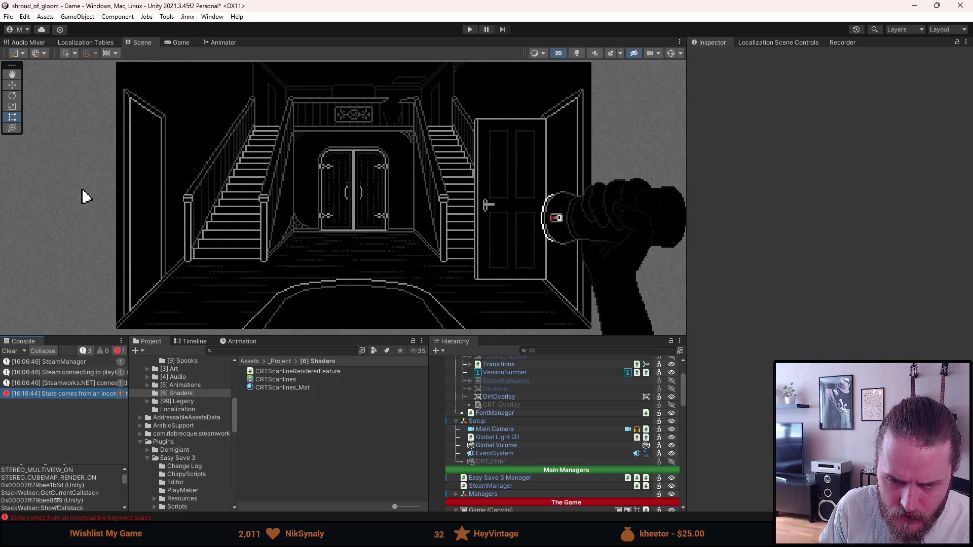
pyautogui.scroll(3, 59, 502)
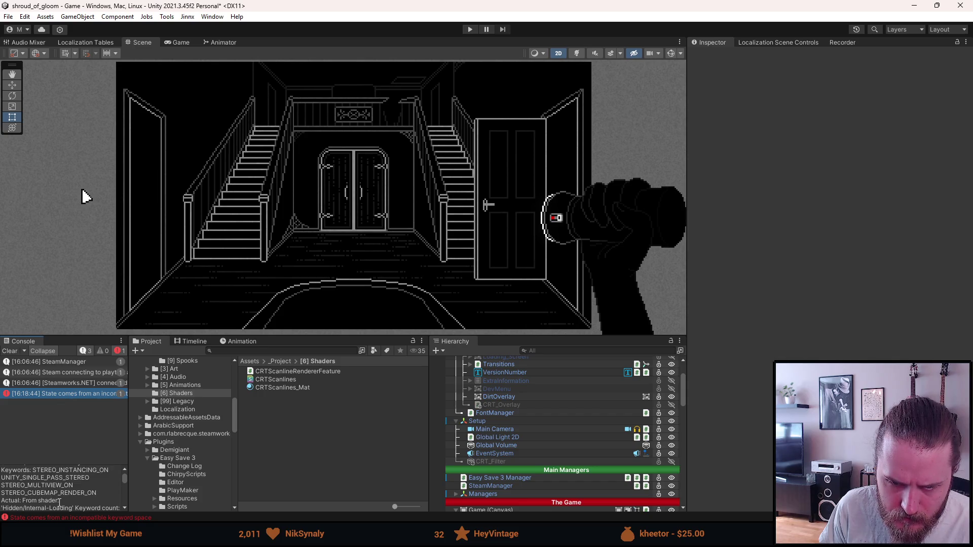
pyautogui.scroll(-10, 60, 503)
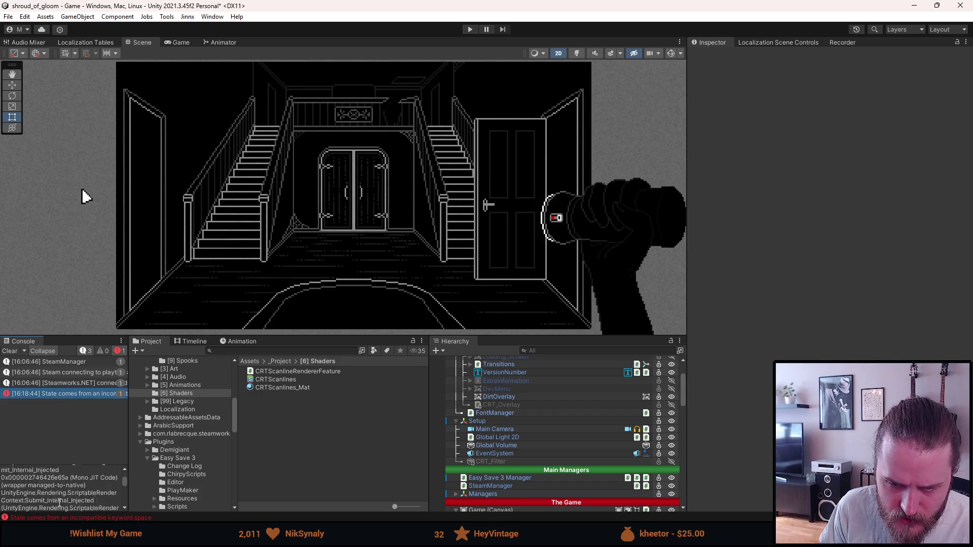
pyautogui.scroll(-10, 60, 502)
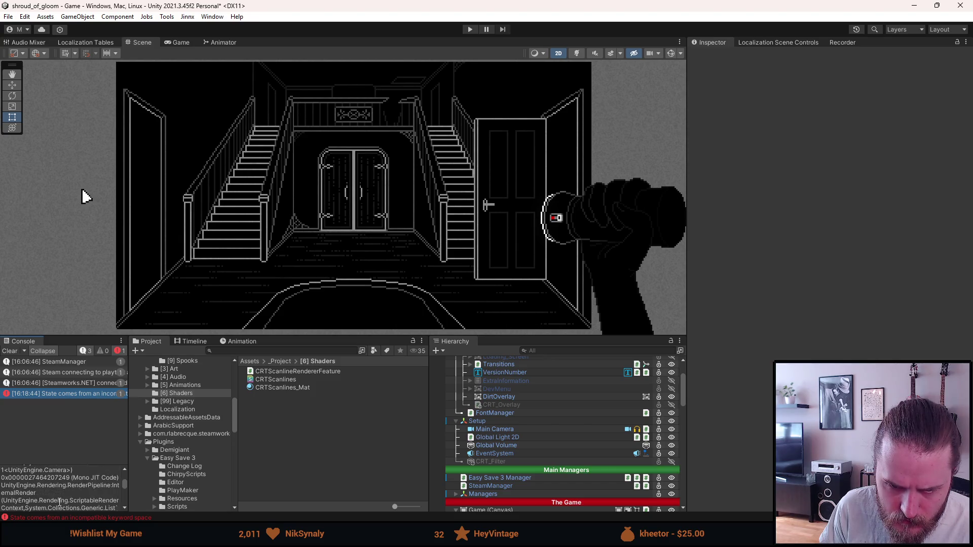
pyautogui.scroll(-10, 60, 502)
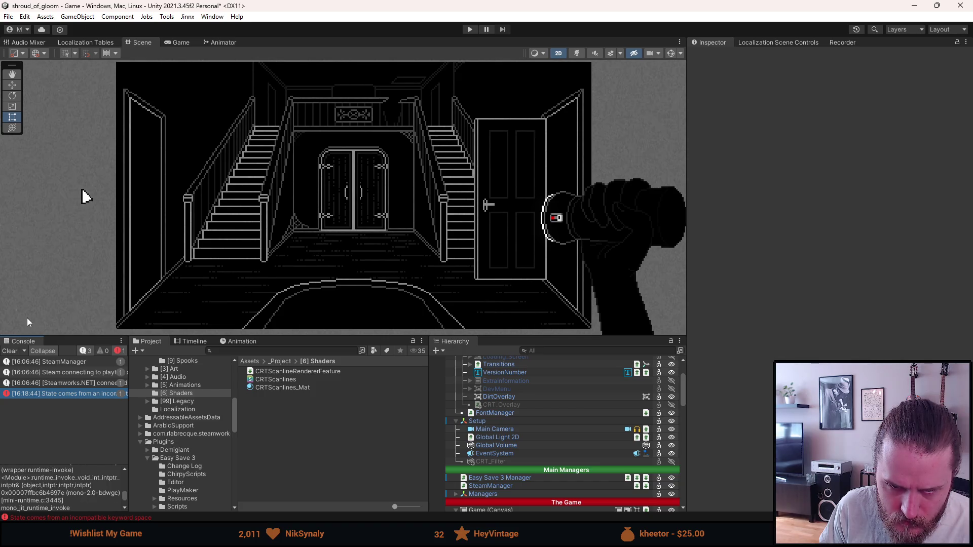
pyautogui.click(8, 351)
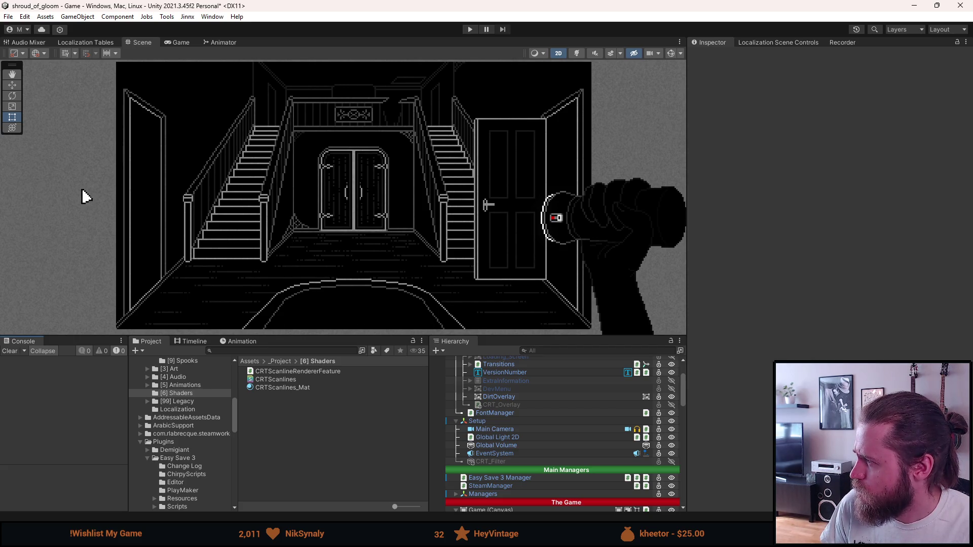
# Step: Scroll the Hierarchy to the top and select Main Camera to inspect its renderer settings
pyautogui.scroll(3, 552, 424)
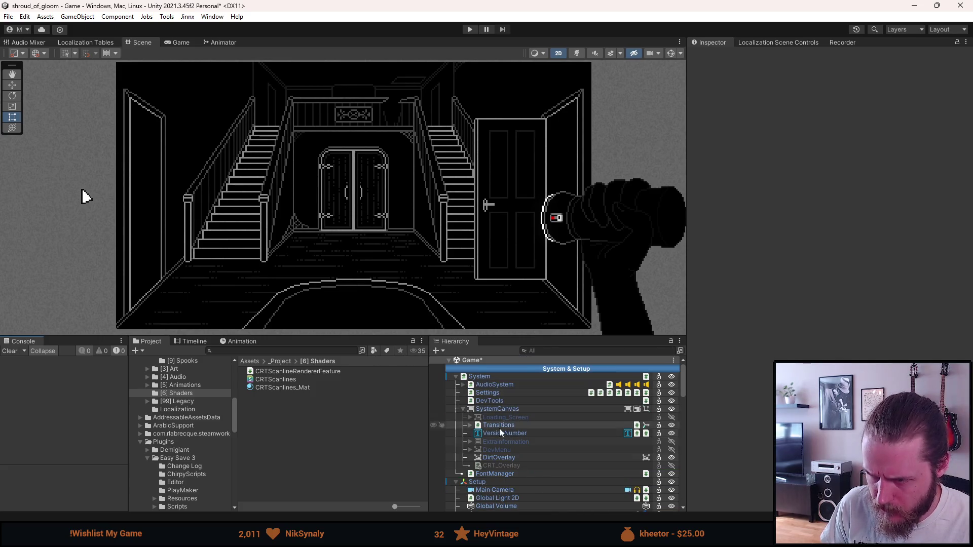
pyautogui.click(498, 489)
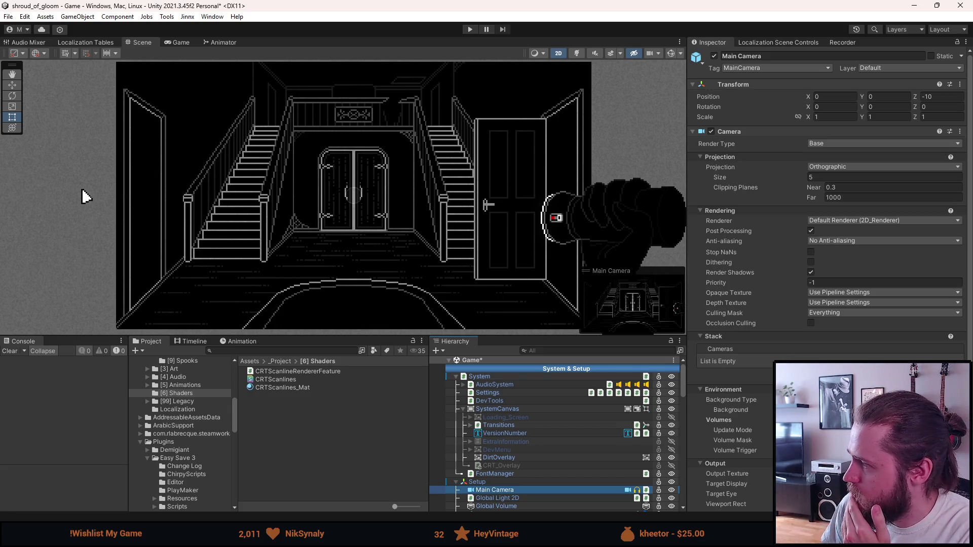
pyautogui.click(876, 220)
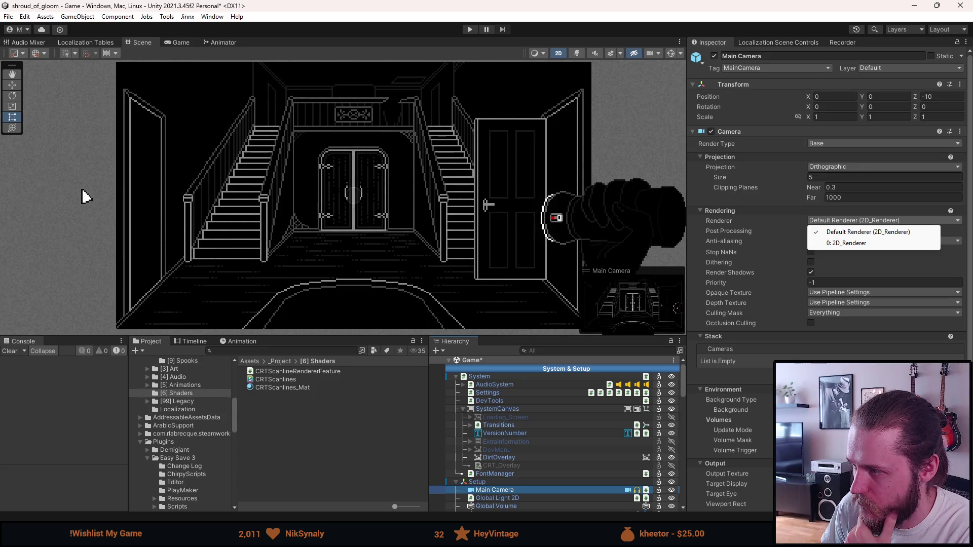
pyautogui.click(875, 233)
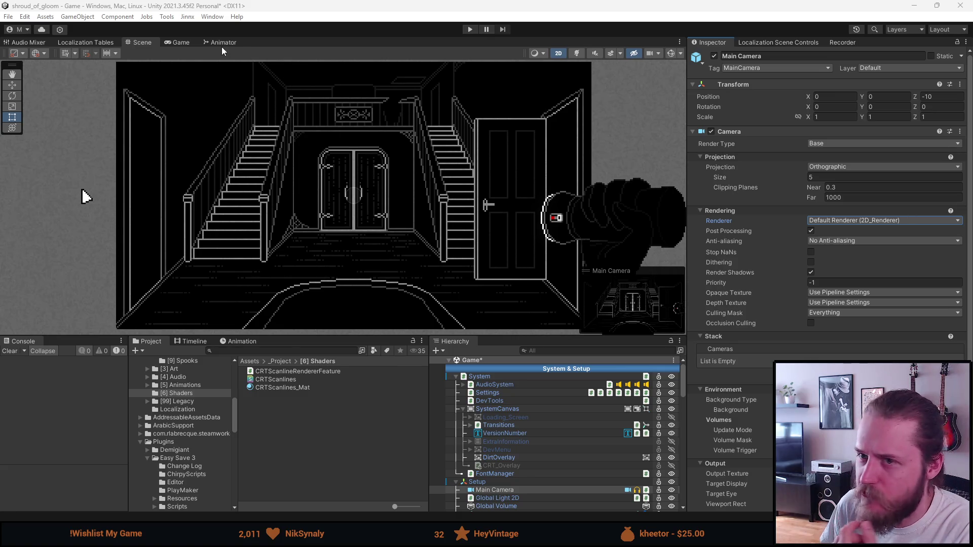
pyautogui.click(181, 43)
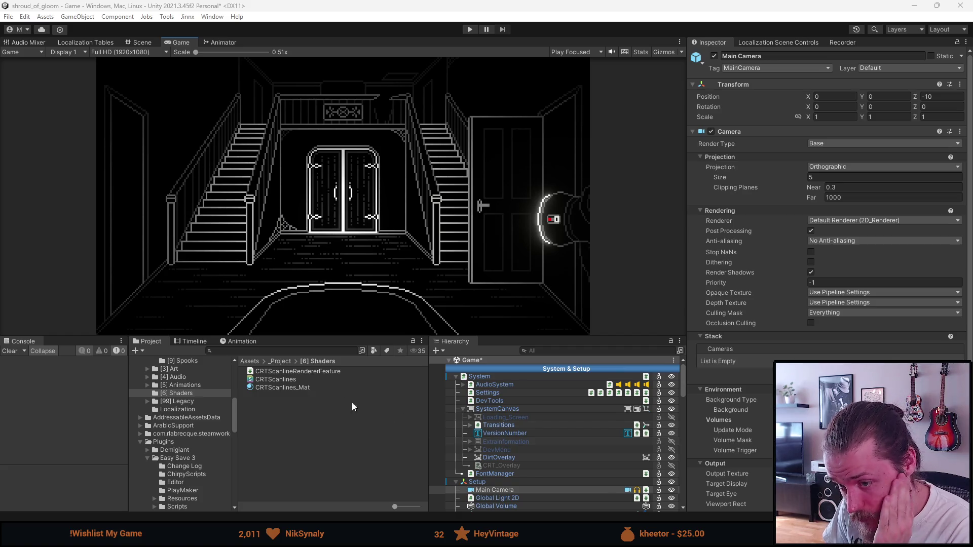
pyautogui.scroll(-10, 591, 472)
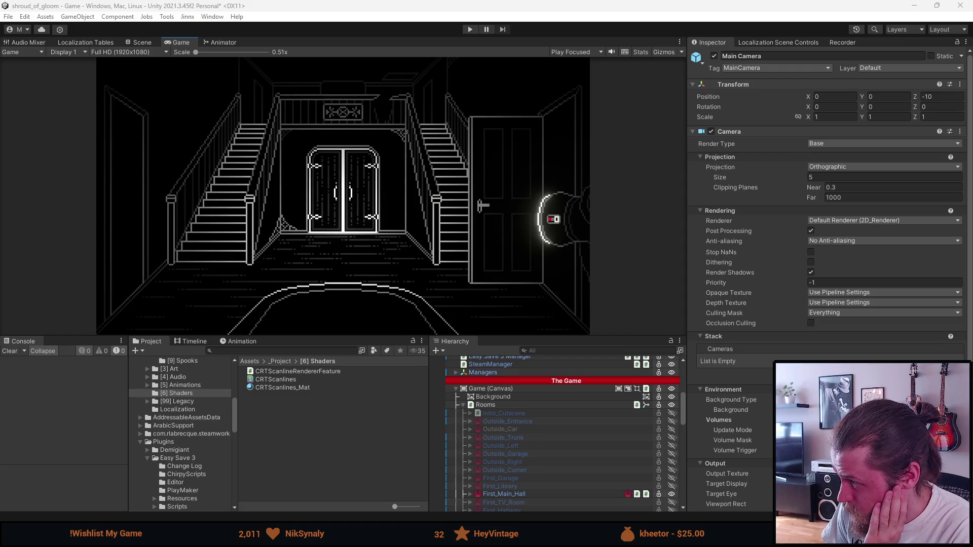
pyautogui.scroll(-15, 519, 443)
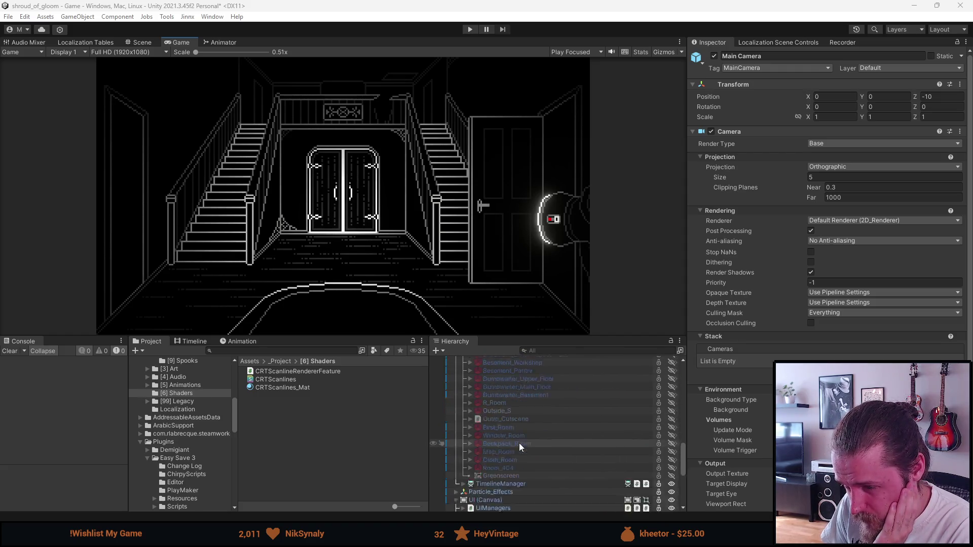
pyautogui.scroll(5, 517, 439)
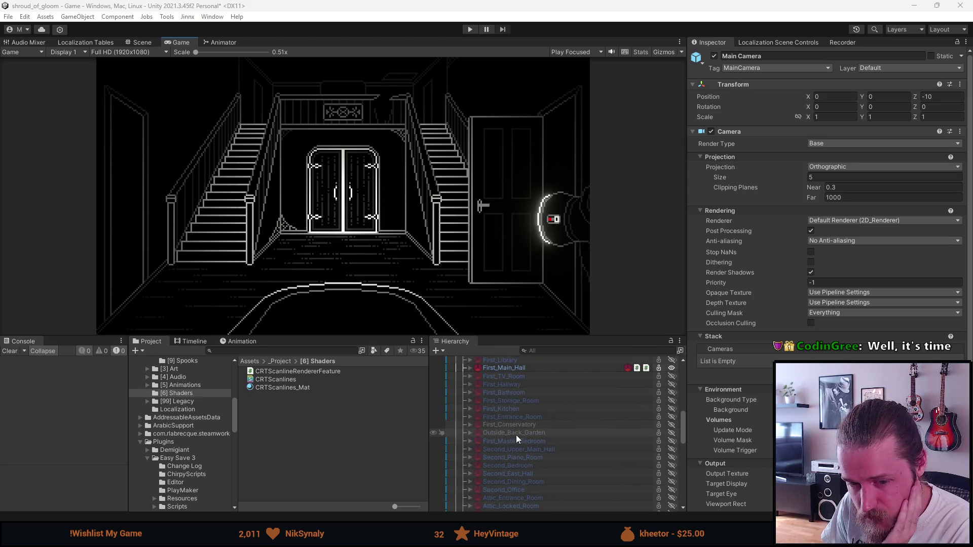
pyautogui.scroll(5, 516, 435)
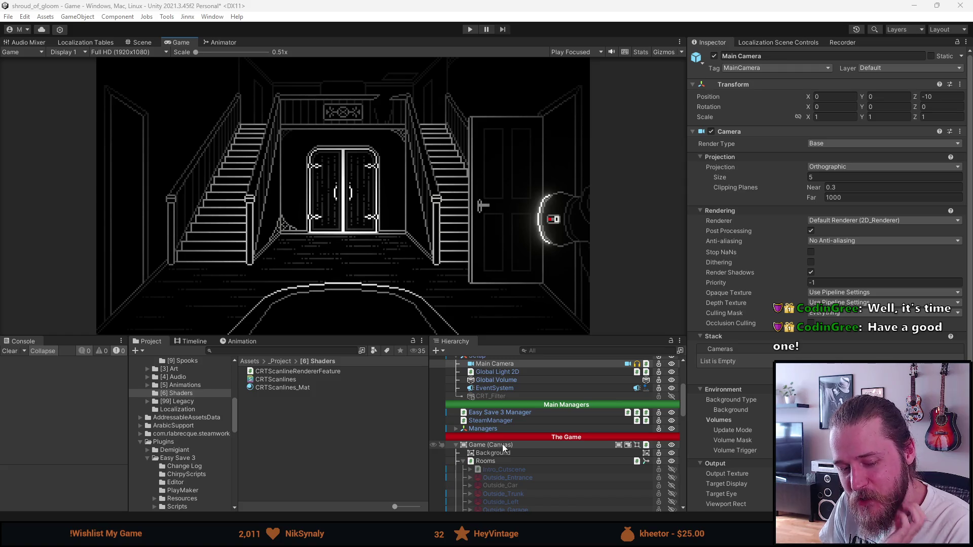
pyautogui.scroll(-8, 503, 444)
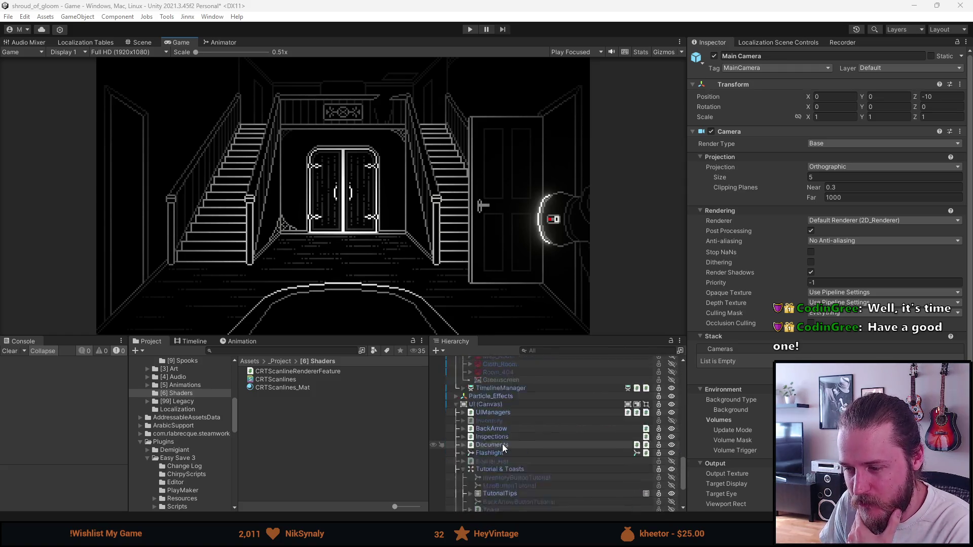
pyautogui.scroll(-4, 503, 444)
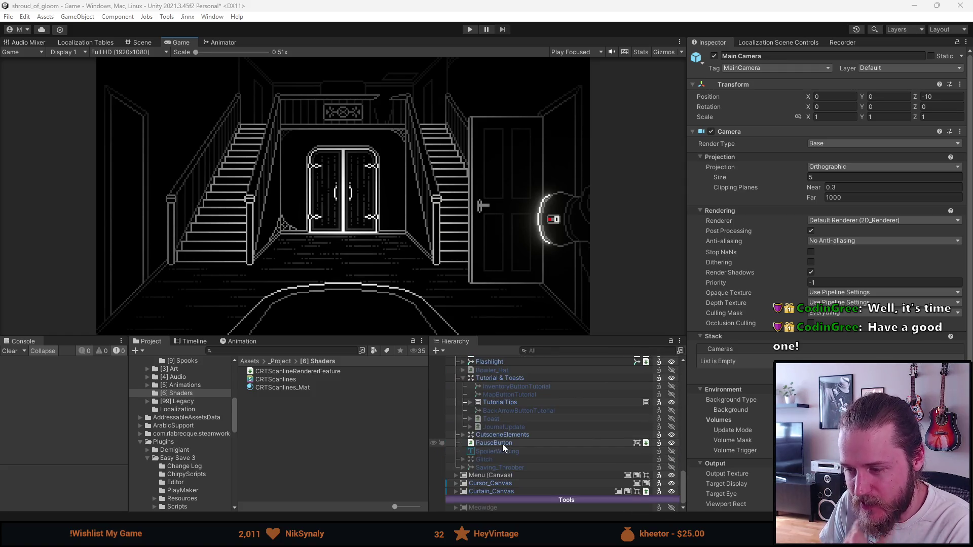
pyautogui.rightClick(477, 502)
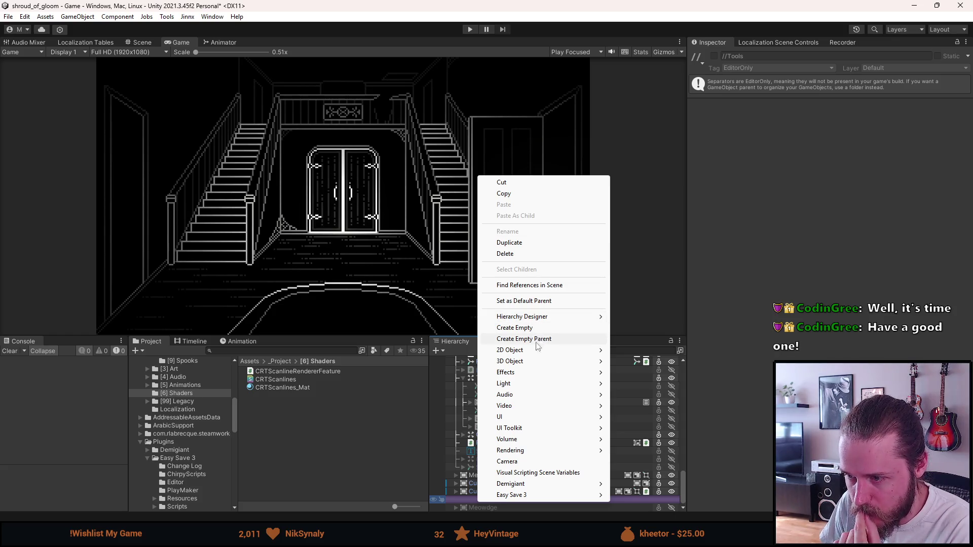
# Step: Create a UI Canvas from the Hierarchy's context menu and name it CRT_Canvas
pyautogui.moveTo(535, 351)
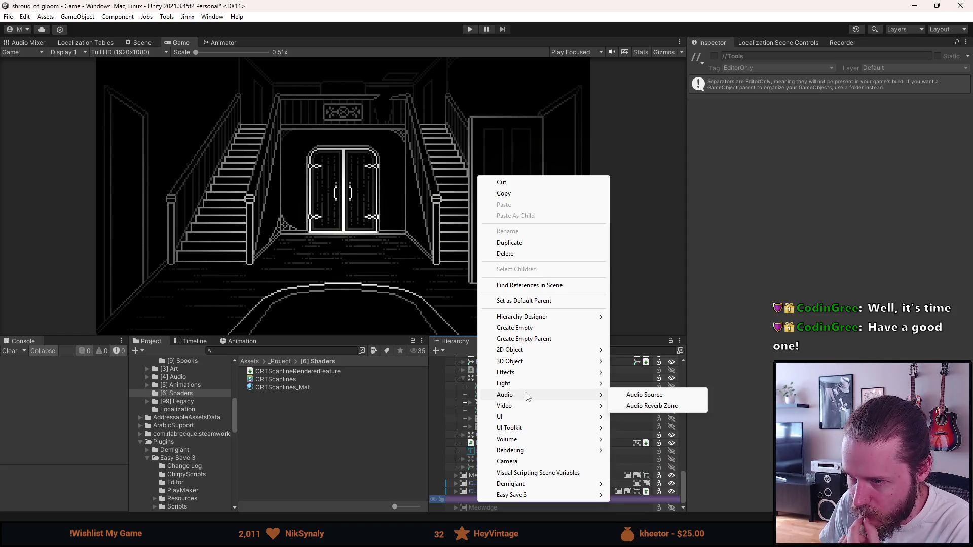
pyautogui.moveTo(531, 418)
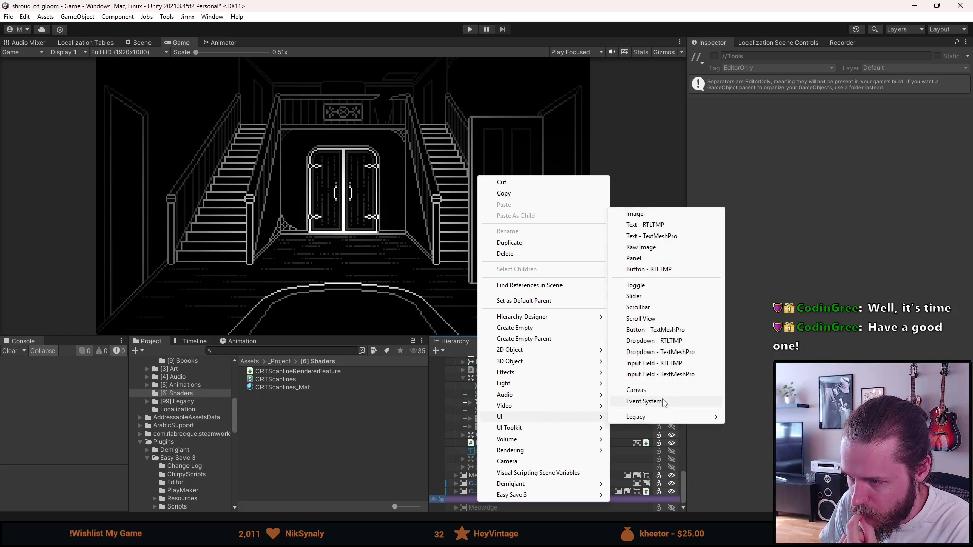
pyautogui.click(657, 390)
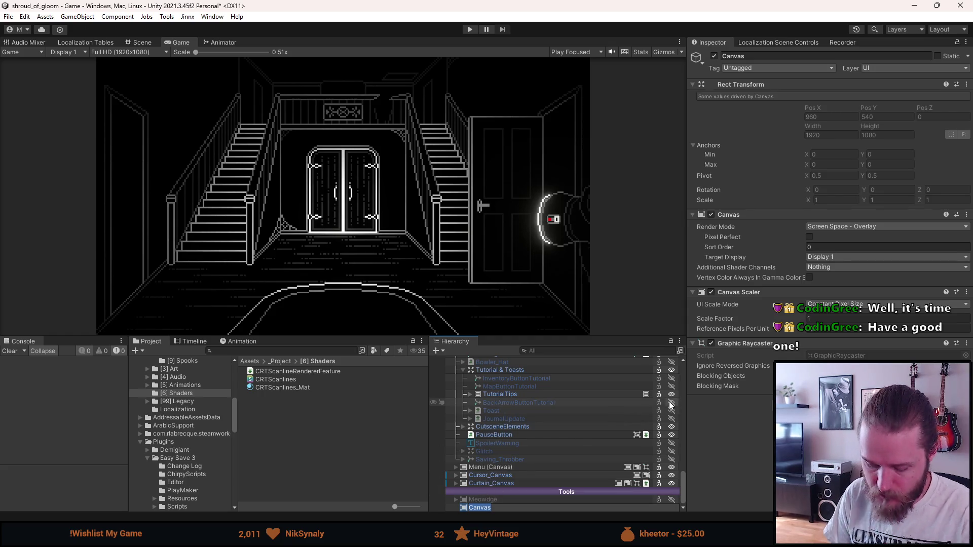
pyautogui.write('CRT_Canvas')
pyautogui.press('Return')
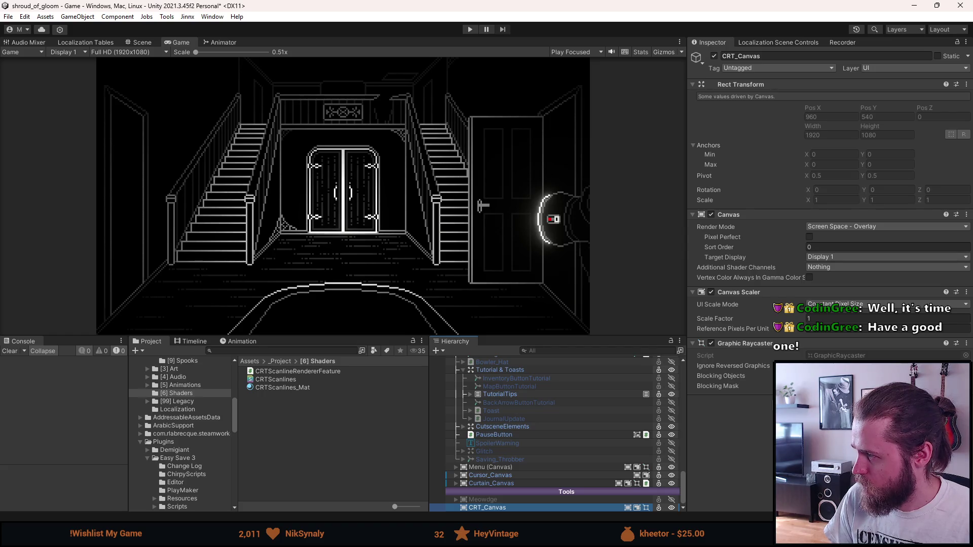
pyautogui.rightClick(552, 506)
# Step: Add a UI Image as a child of CRT_Canvas, then glance at the Scene and Game views
pyautogui.moveTo(598, 360)
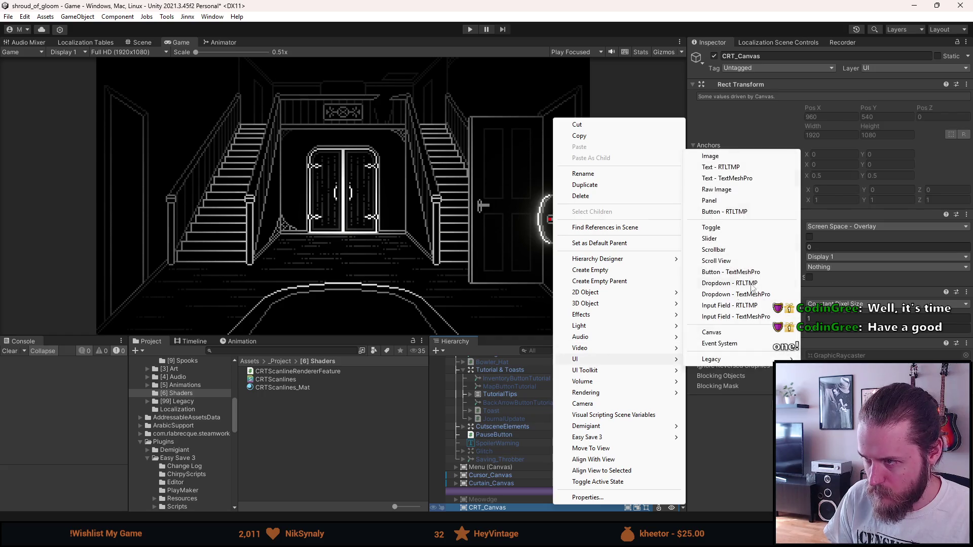
pyautogui.click(710, 156)
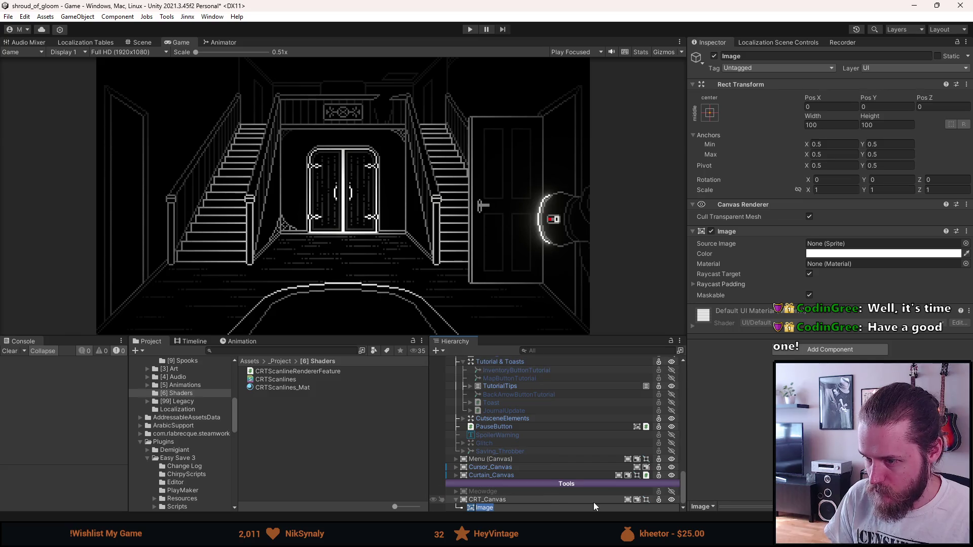
pyautogui.click(547, 500)
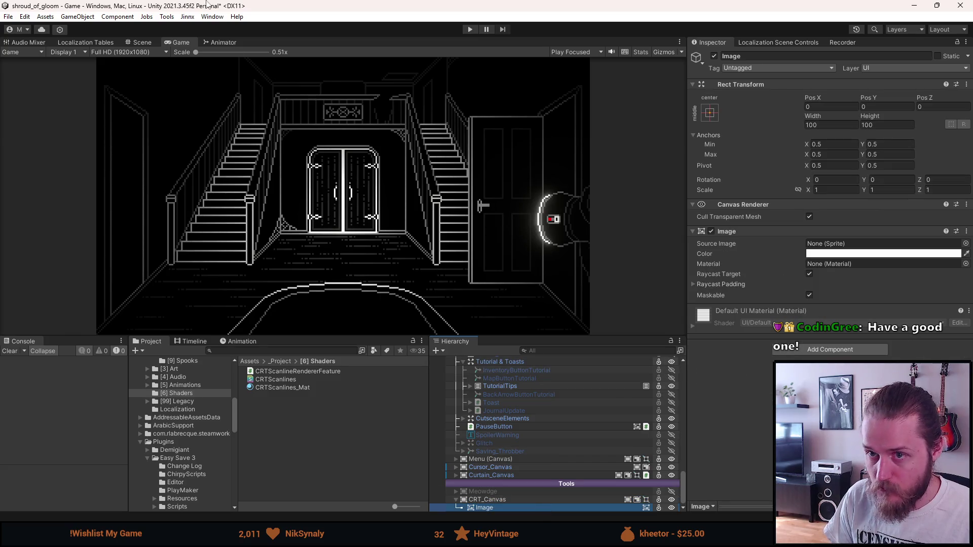
pyautogui.click(144, 42)
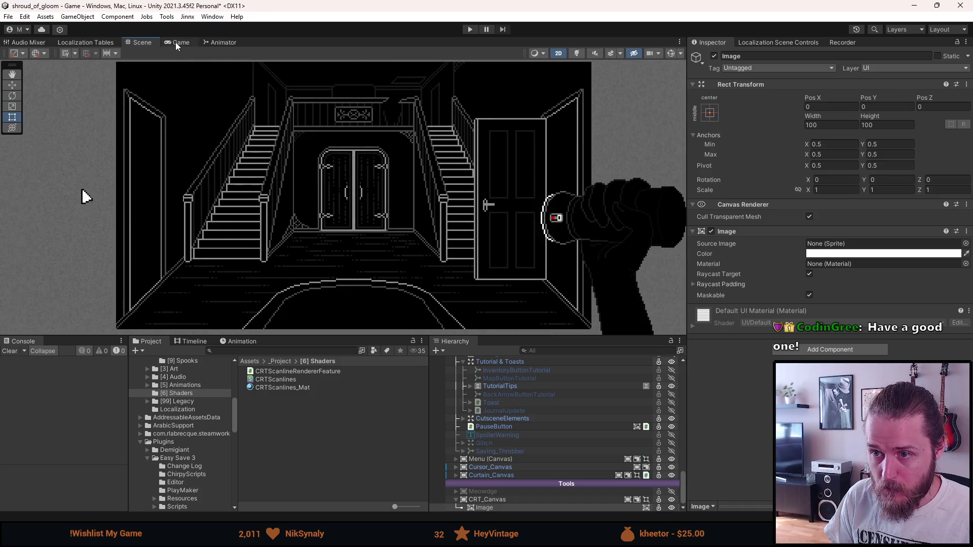
pyautogui.click(175, 42)
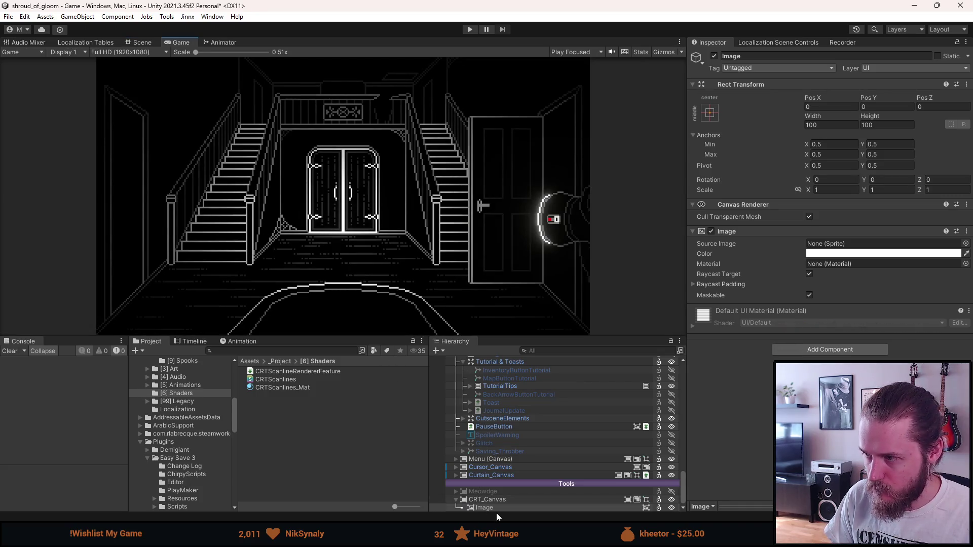
# Step: Enter 555555555 as CRT_Canvas's Sort Order, which clamps to 32767
pyautogui.click(490, 499)
pyautogui.click(836, 247)
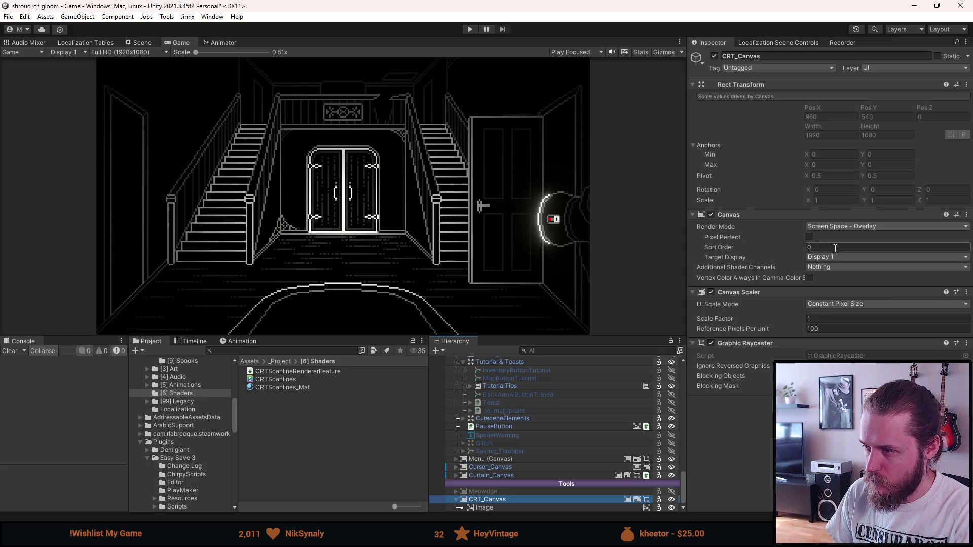
pyautogui.write('555555555')
pyautogui.press('Return')
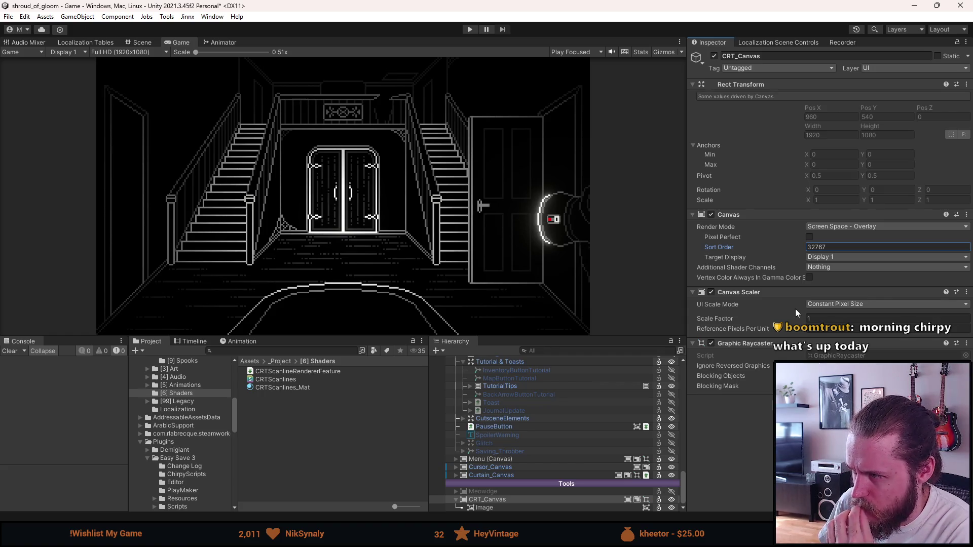
pyautogui.click(497, 508)
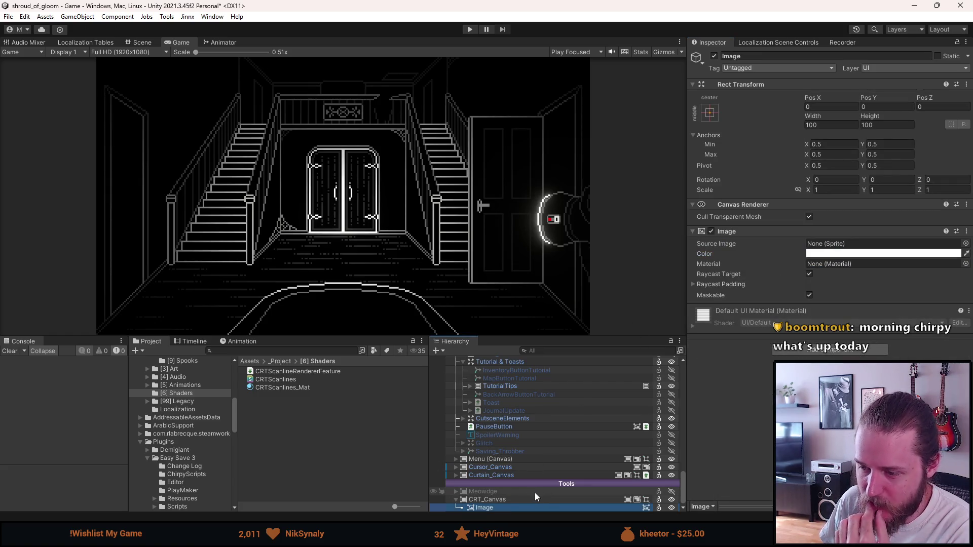
pyautogui.click(506, 500)
pyautogui.click(501, 507)
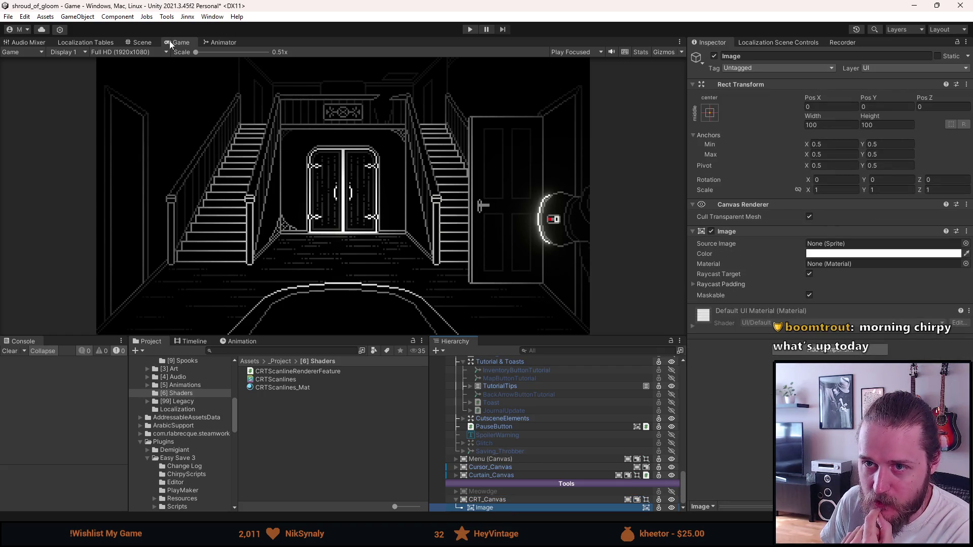
pyautogui.click(151, 45)
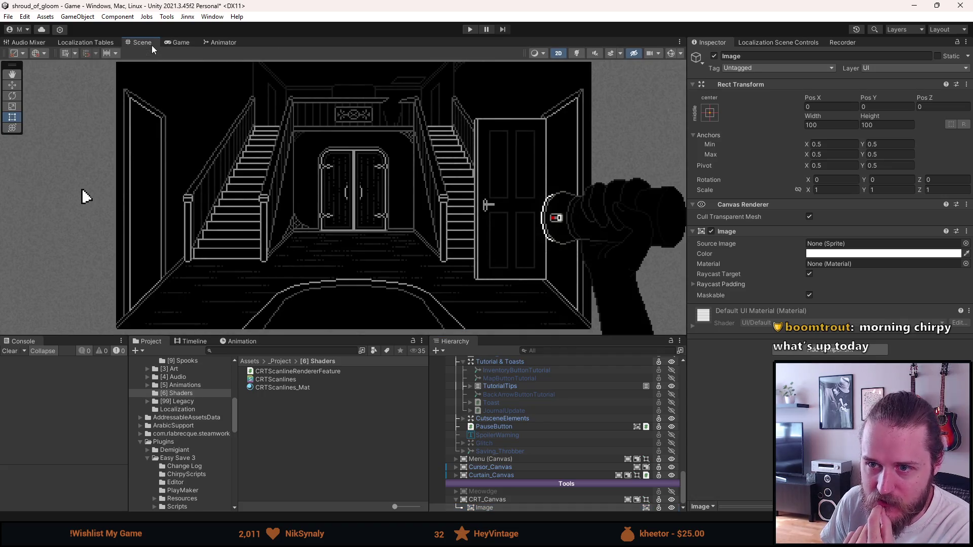
pyautogui.scroll(-5, 284, 174)
pyautogui.scroll(-5, 281, 175)
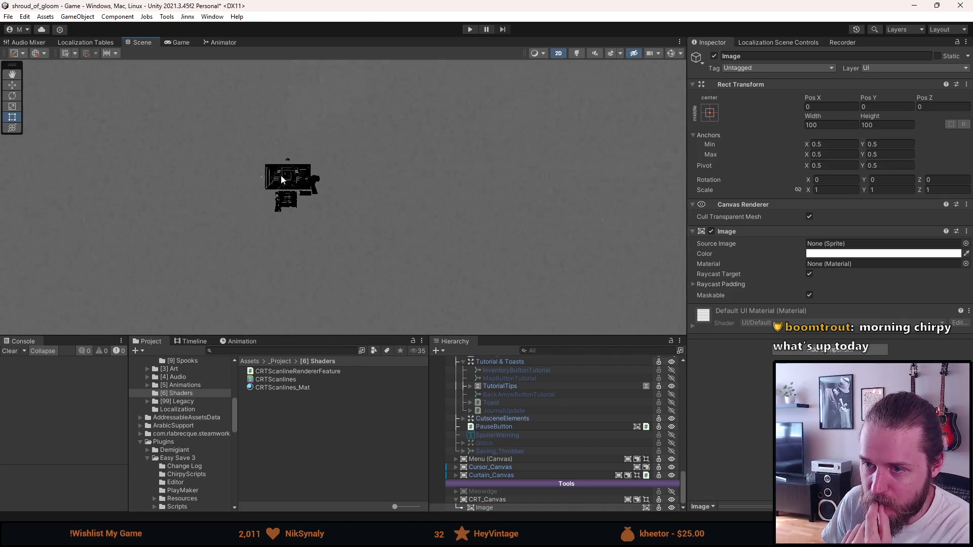
pyautogui.doubleClick(495, 509)
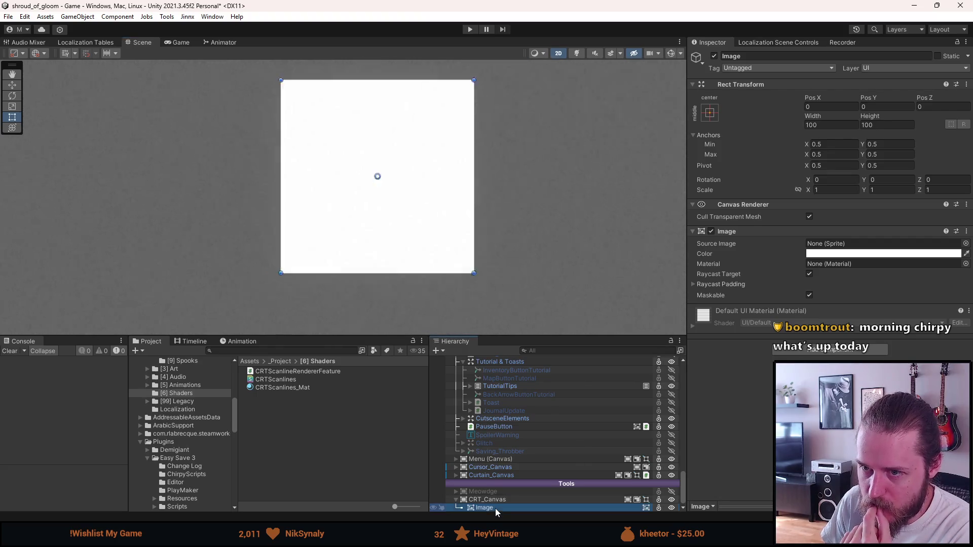
pyautogui.click(485, 499)
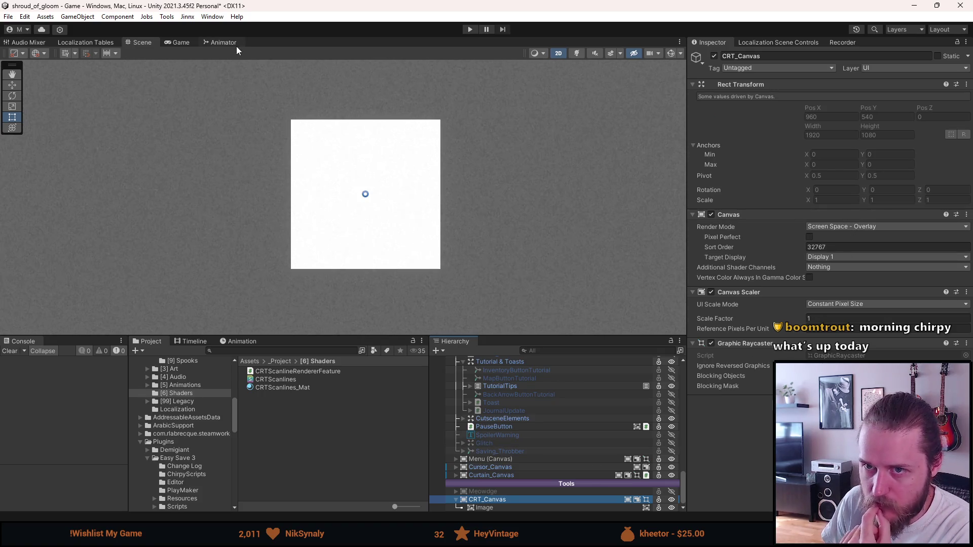
pyautogui.click(184, 42)
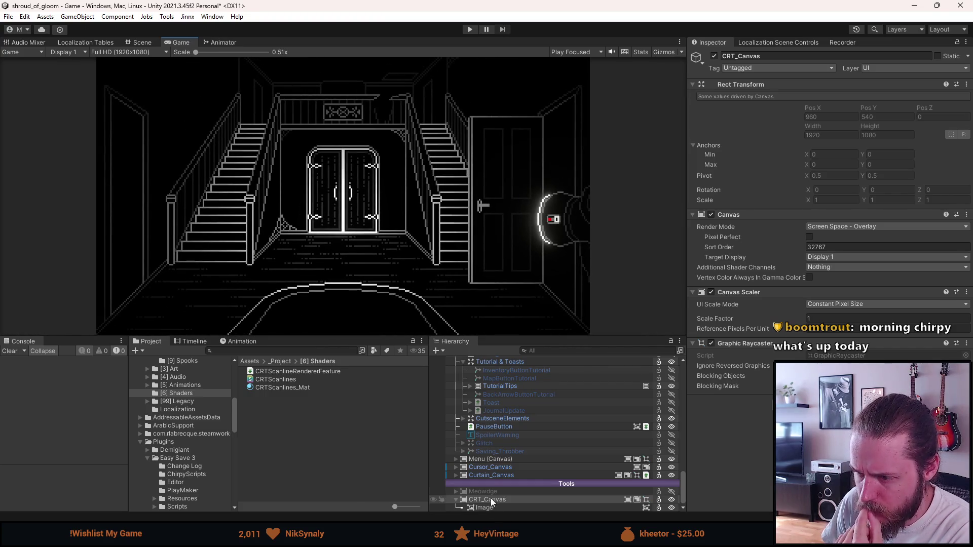
# Step: Inspect the Menu and SystemCanvas canvas settings for comparison
pyautogui.click(490, 460)
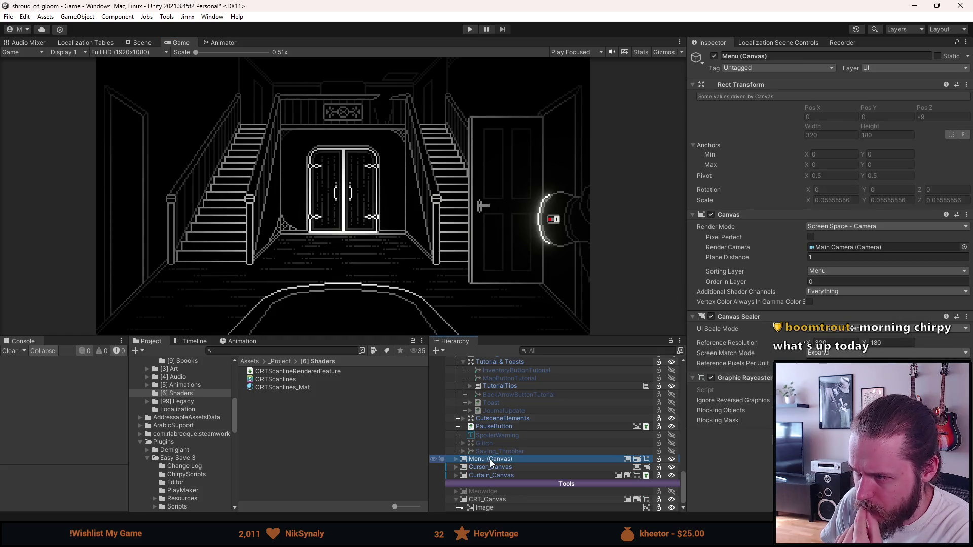
pyautogui.scroll(10, 492, 465)
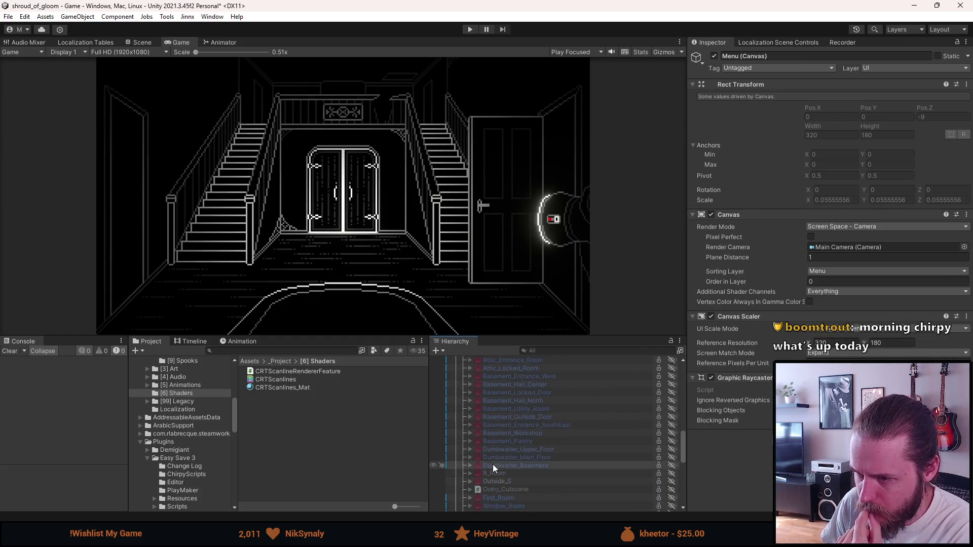
pyautogui.click(497, 410)
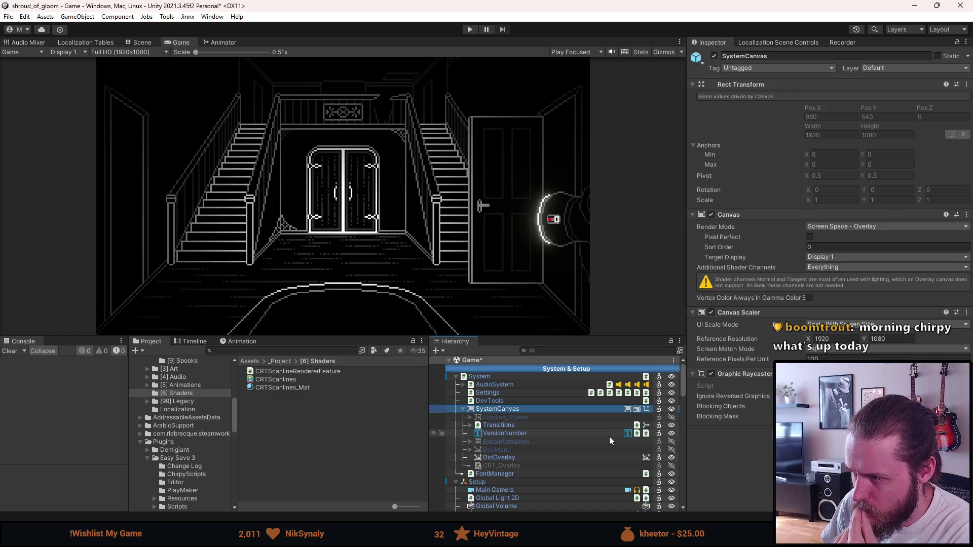
pyautogui.scroll(-15, 609, 437)
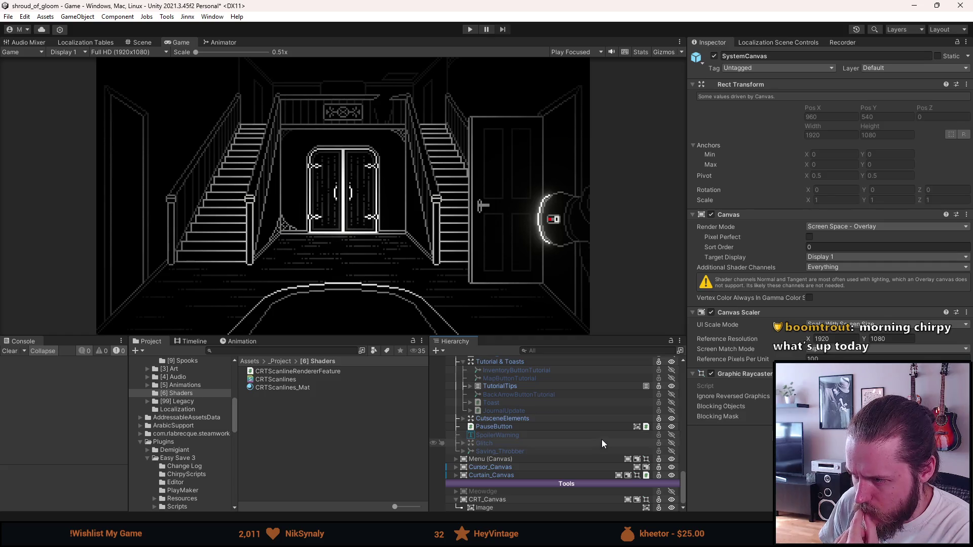
# Step: Try Scale With Screen Size on CRT_Canvas's scaler, then undo back to Constant Pixel Size
pyautogui.click(528, 501)
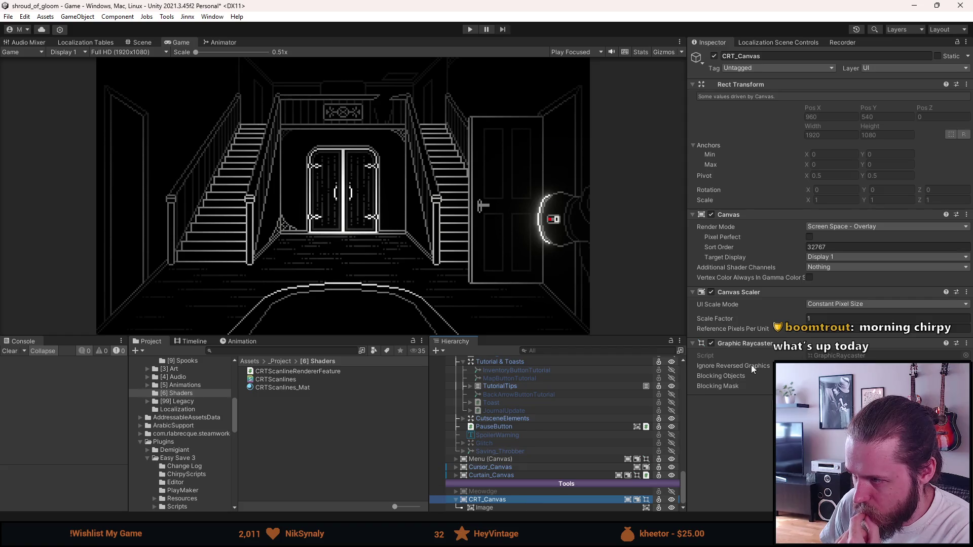
pyautogui.click(824, 304)
pyautogui.click(833, 327)
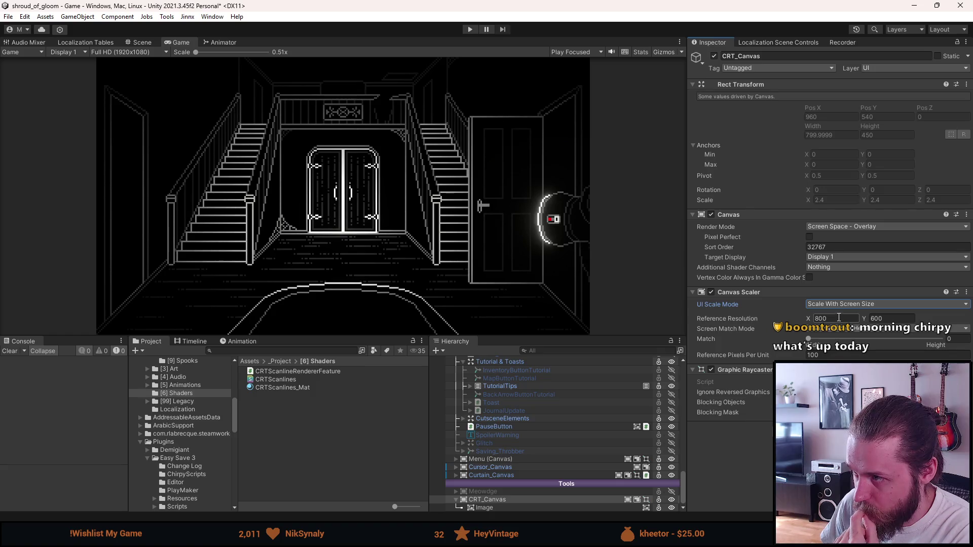
pyautogui.click(585, 507)
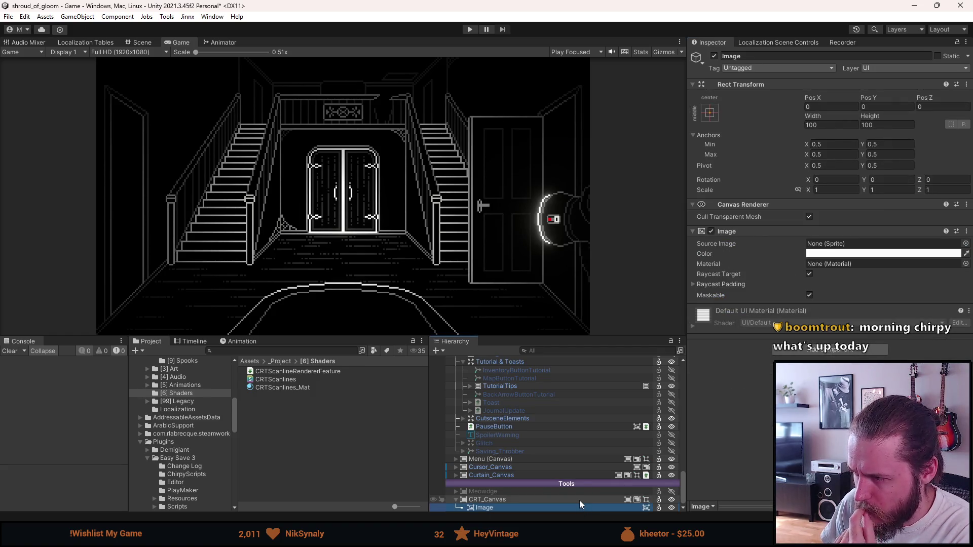
pyautogui.click(579, 500)
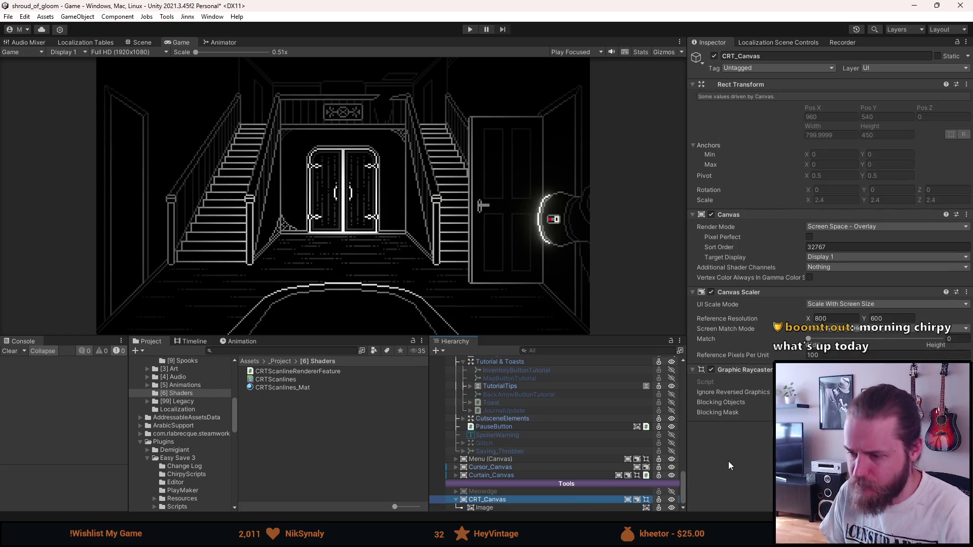
pyautogui.hotkey('ctrl', 'z')
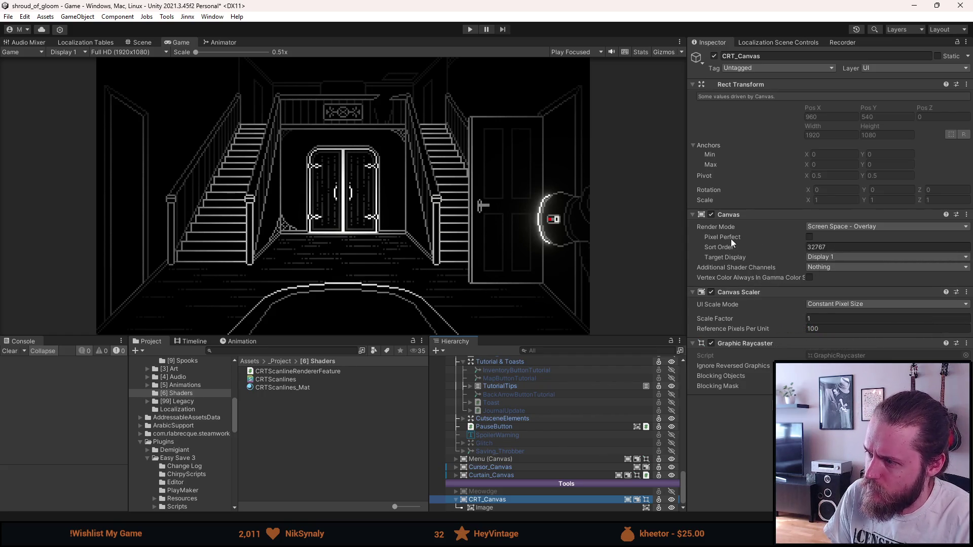
pyautogui.click(842, 227)
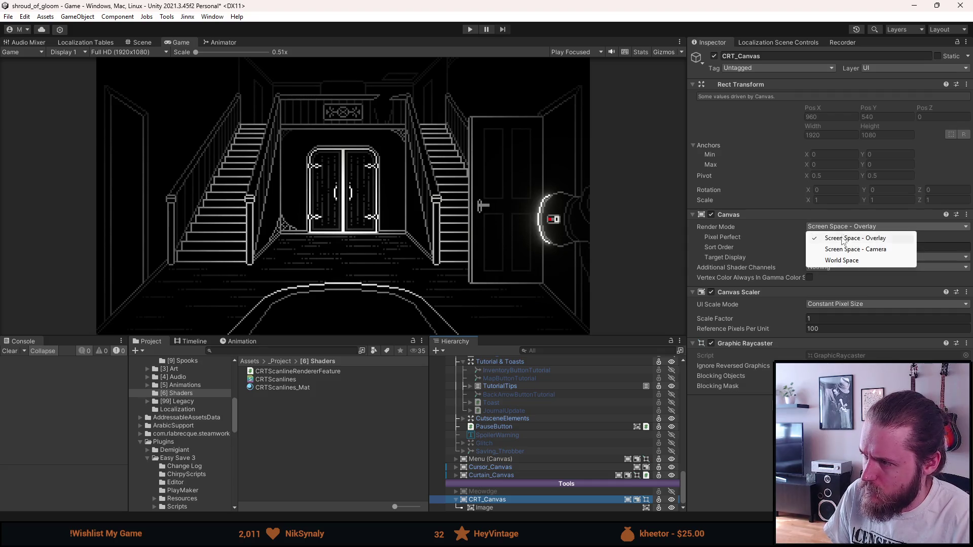
pyautogui.click(850, 249)
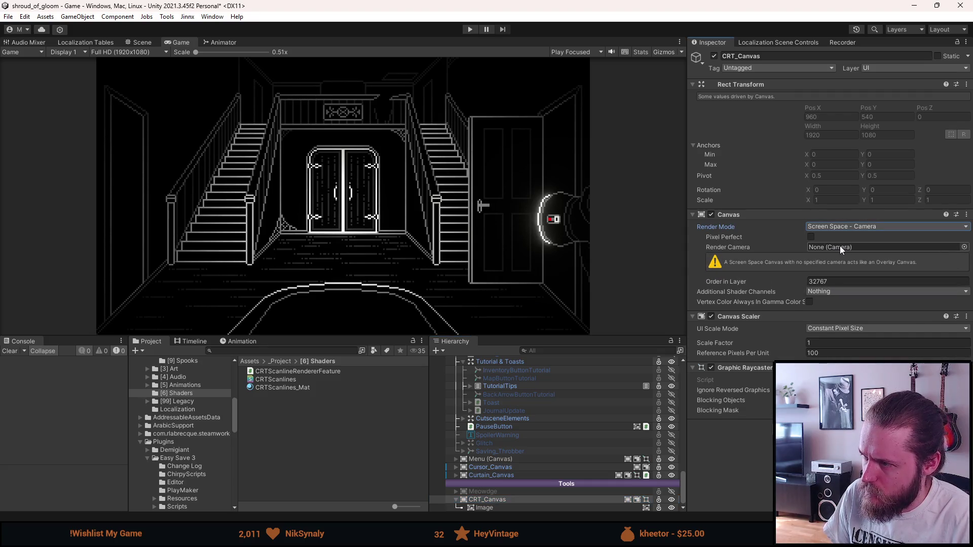
pyautogui.click(964, 247)
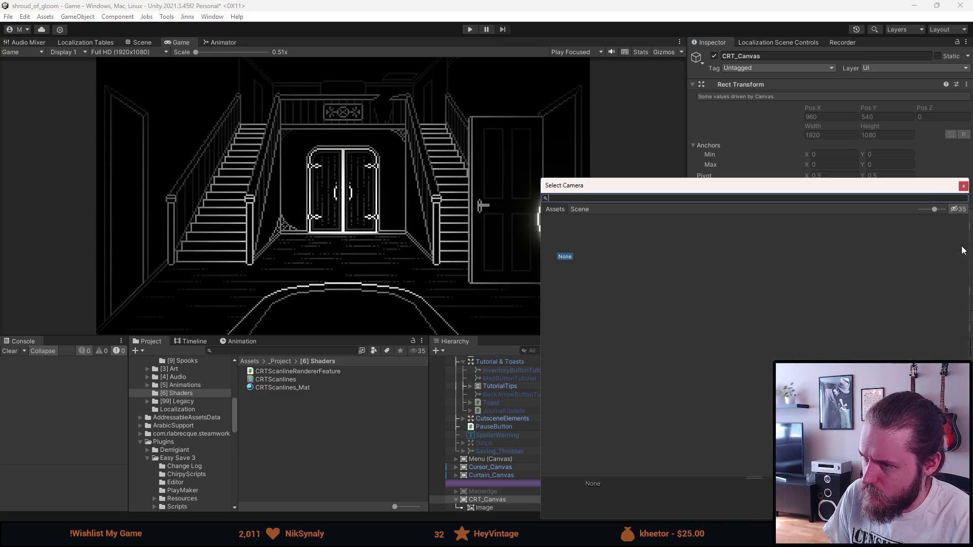
pyautogui.click(962, 186)
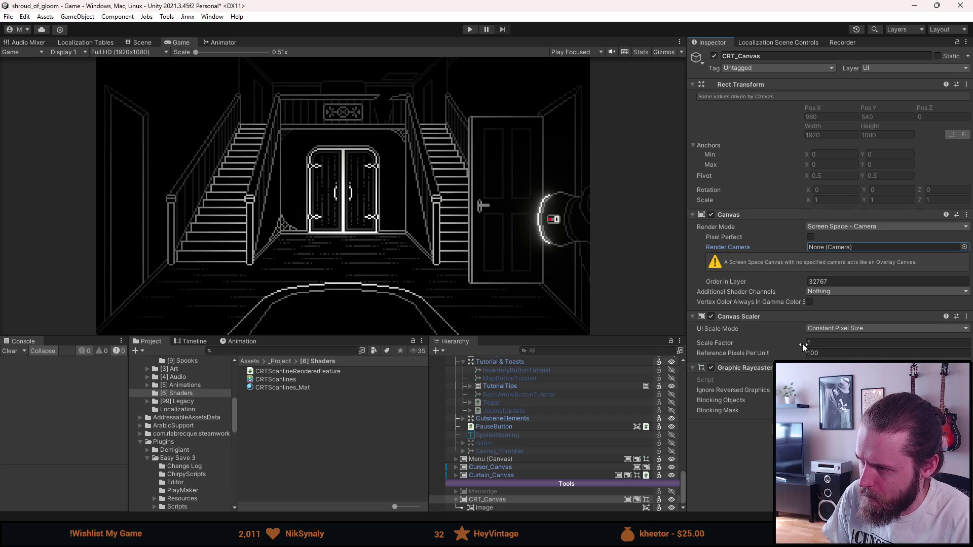
pyautogui.scroll(5, 559, 438)
pyautogui.scroll(10, 558, 436)
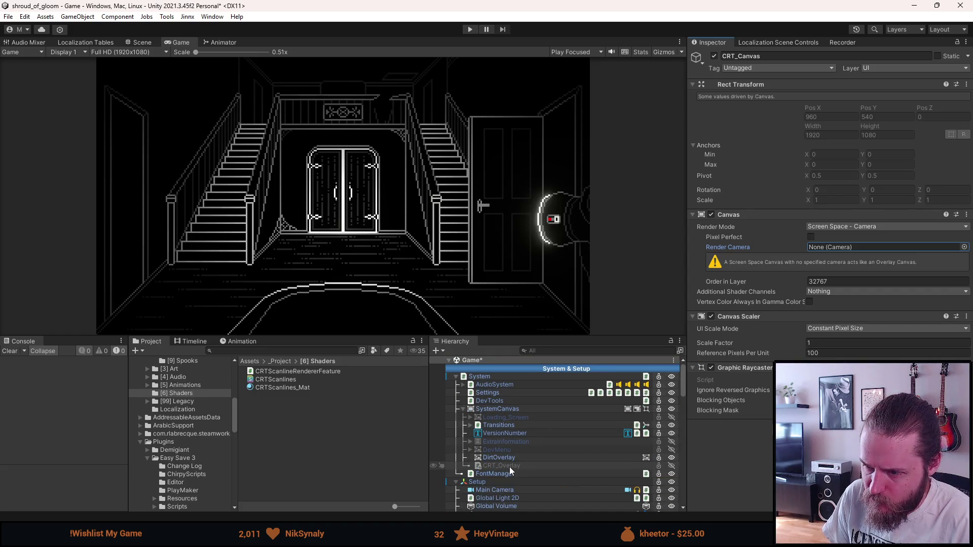
pyautogui.scroll(-1, 502, 409)
pyautogui.scroll(-1, 502, 409)
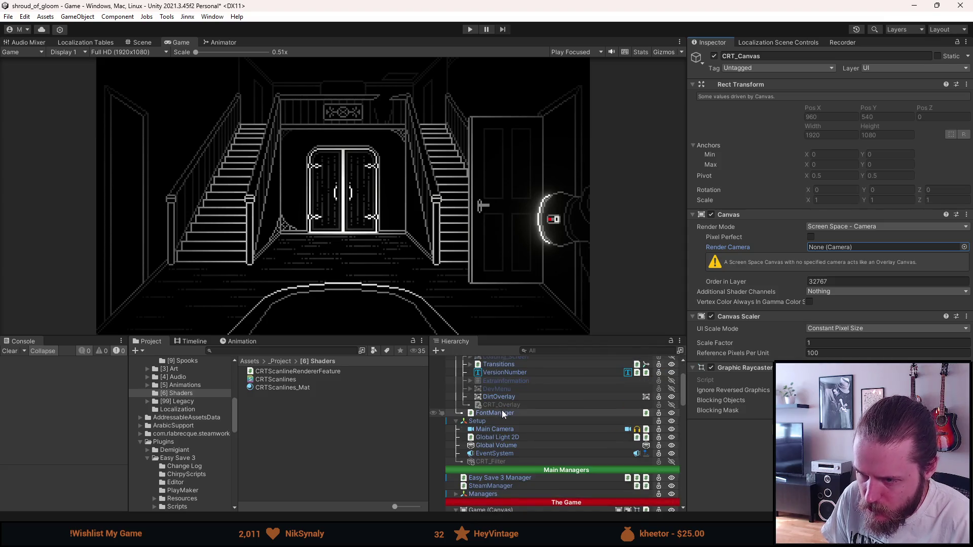
pyautogui.moveTo(501, 437)
pyautogui.mouseDown()
pyautogui.moveTo(901, 304)
pyautogui.moveTo(871, 245)
pyautogui.mouseUp()
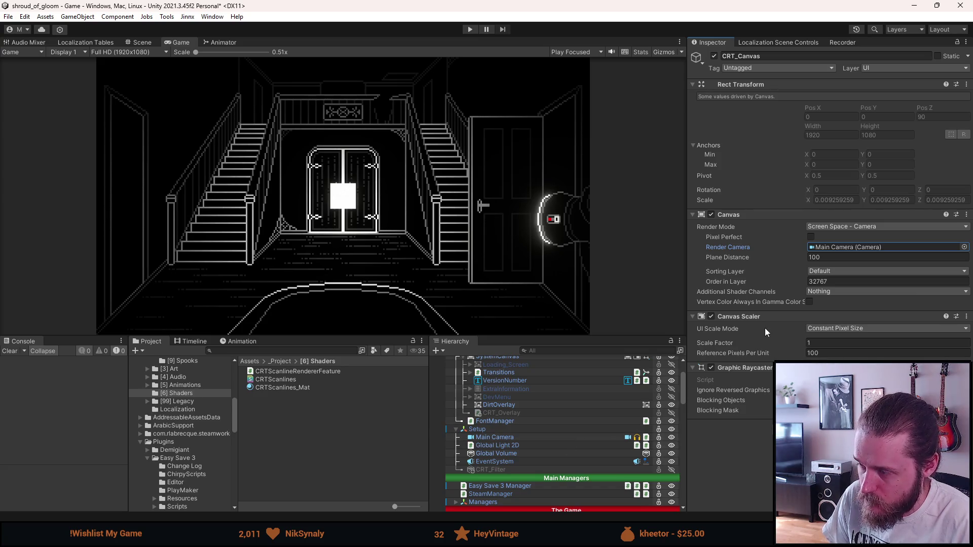
pyautogui.click(829, 229)
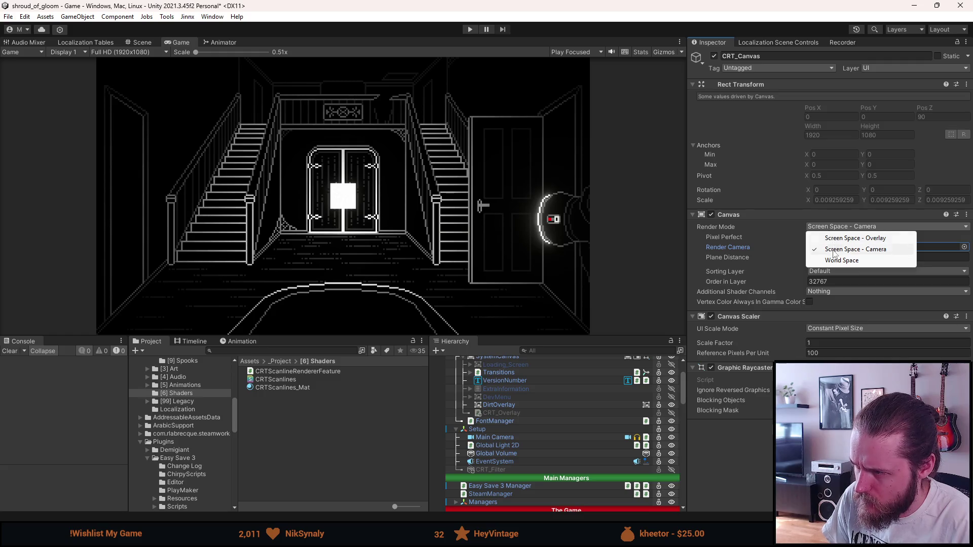
pyautogui.click(844, 237)
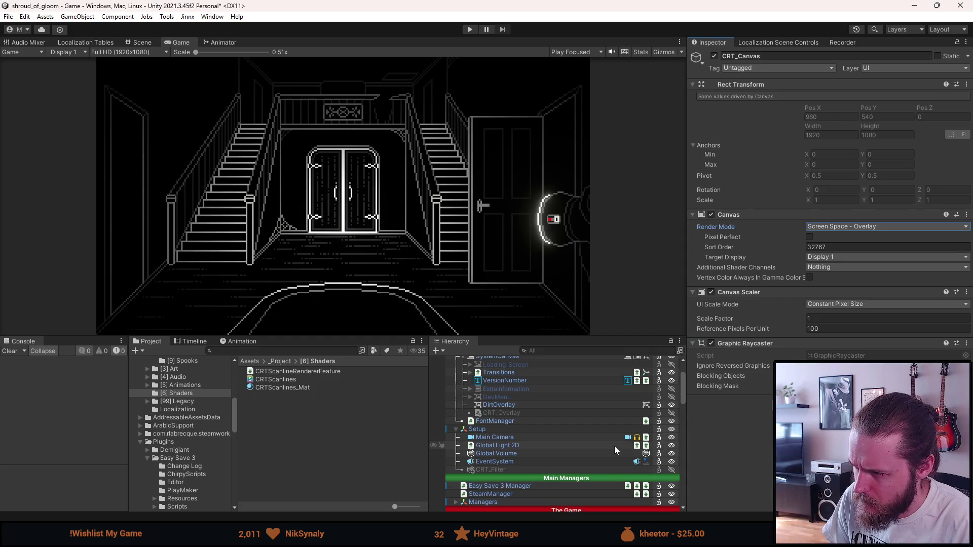
pyautogui.scroll(-10, 601, 446)
pyautogui.scroll(-10, 601, 446)
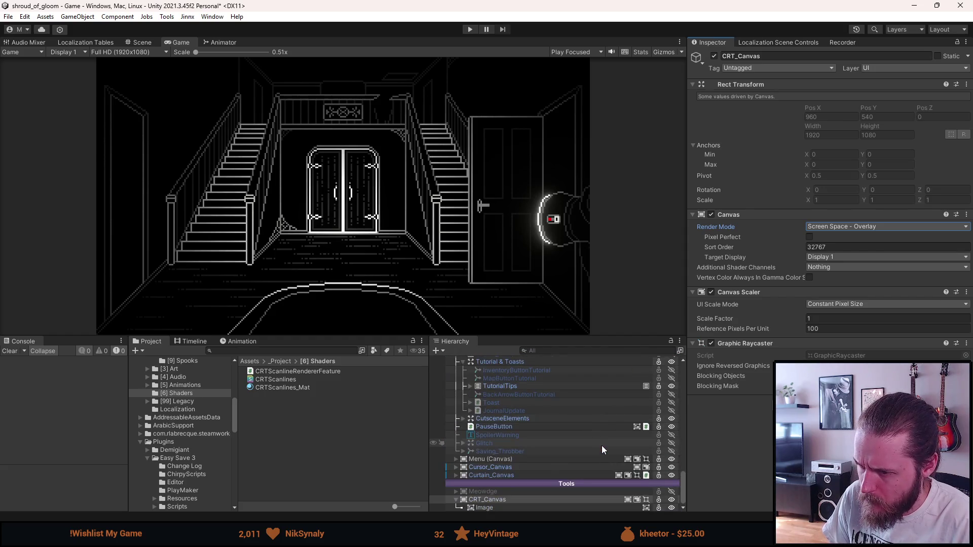
pyautogui.click(507, 499)
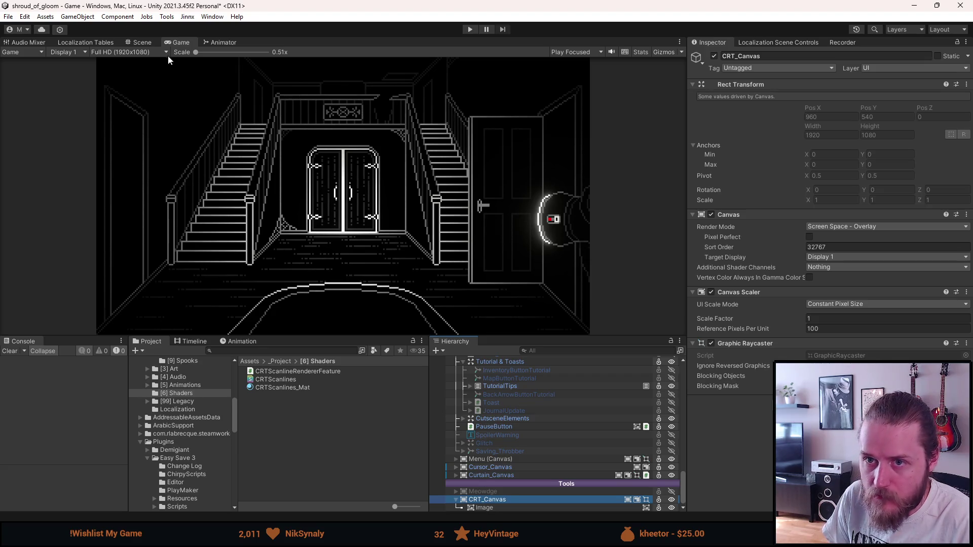
pyautogui.click(142, 43)
pyautogui.click(177, 43)
pyautogui.scroll(3, 305, 187)
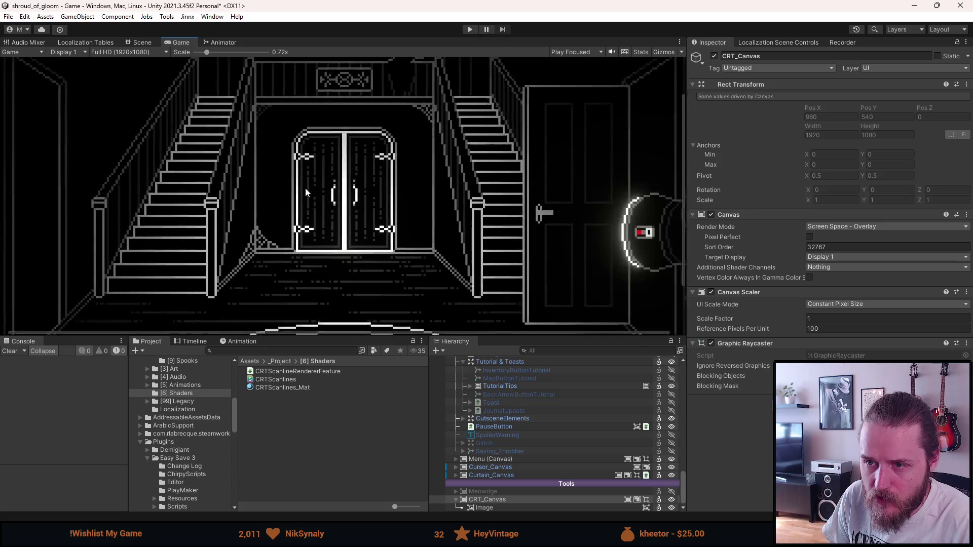
pyautogui.click(550, 508)
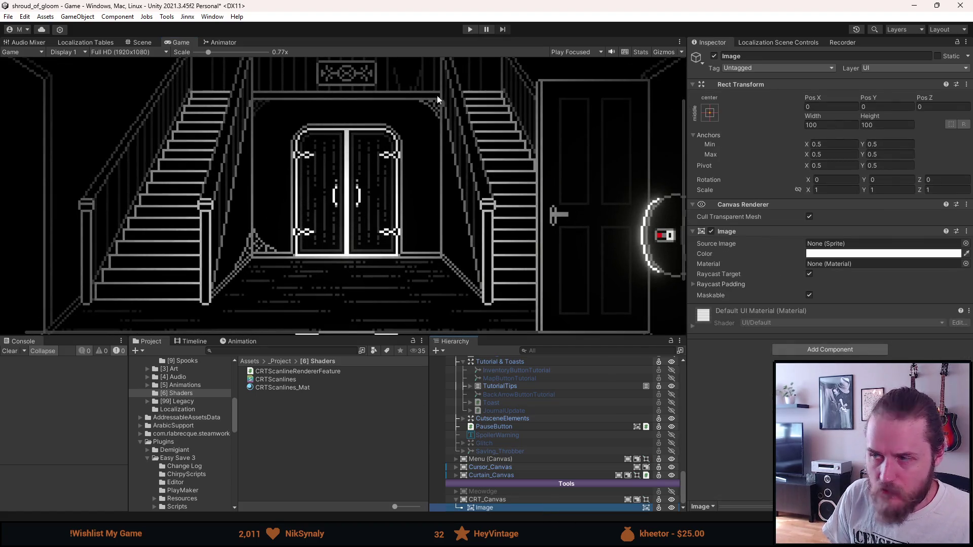
pyautogui.click(835, 107)
pyautogui.write('50')
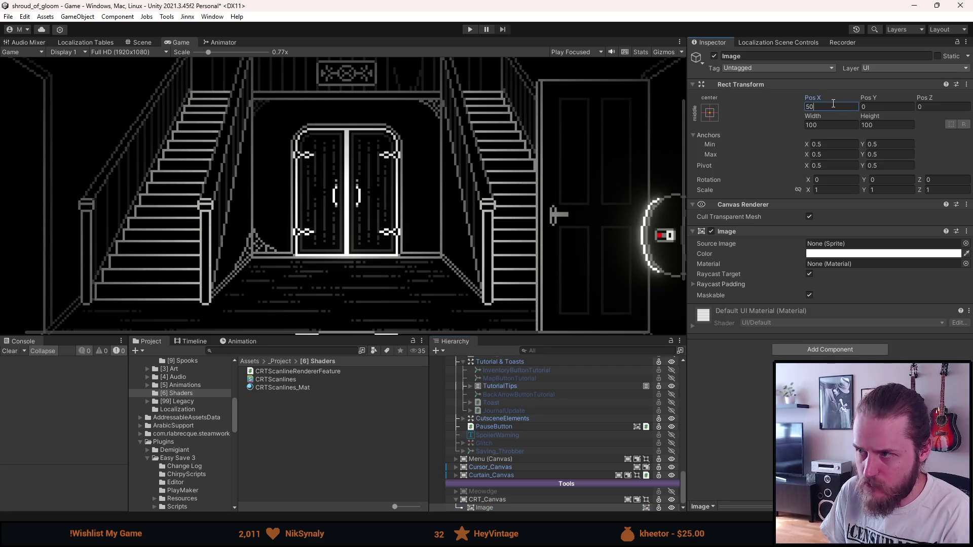
pyautogui.press('BackSpace')
pyautogui.press('BackSpace')
pyautogui.write('100')
pyautogui.click(488, 171)
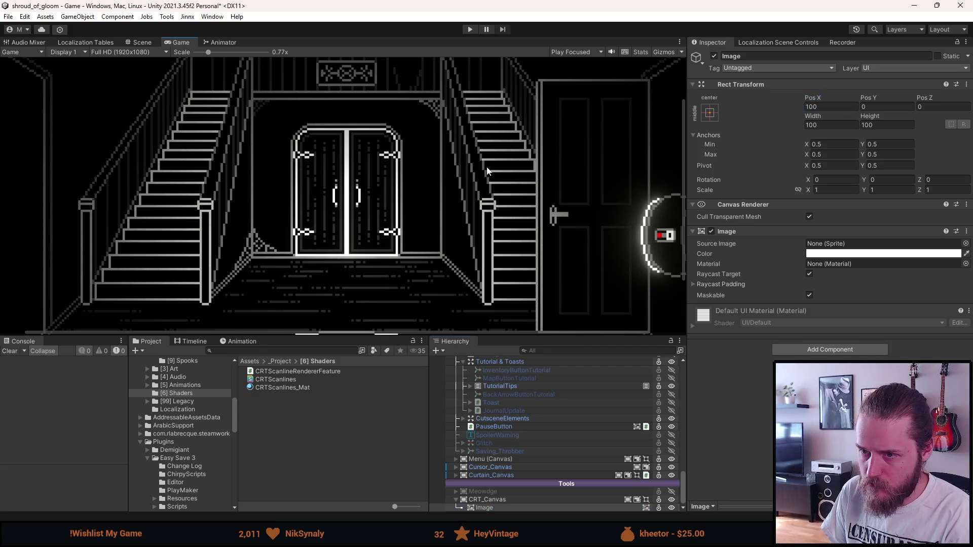
pyautogui.scroll(-2, 488, 171)
pyautogui.click(831, 106)
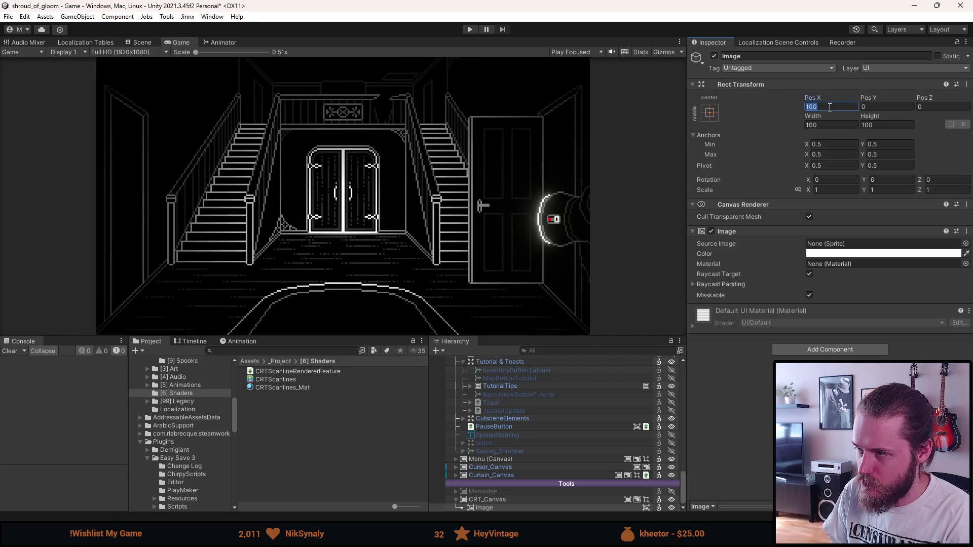
pyautogui.write('0')
pyautogui.click(847, 189)
pyautogui.write('5')
pyautogui.press('Tab')
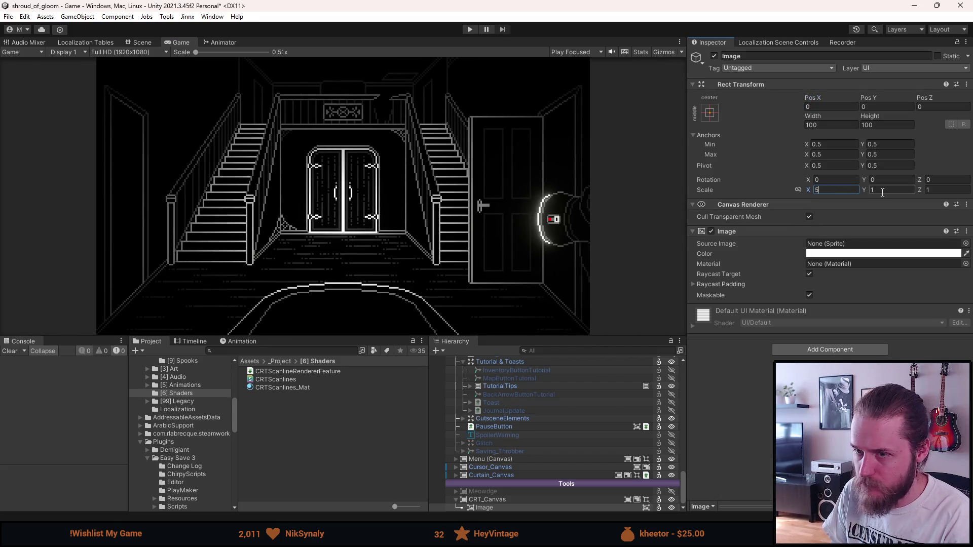
pyautogui.write('5')
pyautogui.press('BackSpace')
pyautogui.write('1')
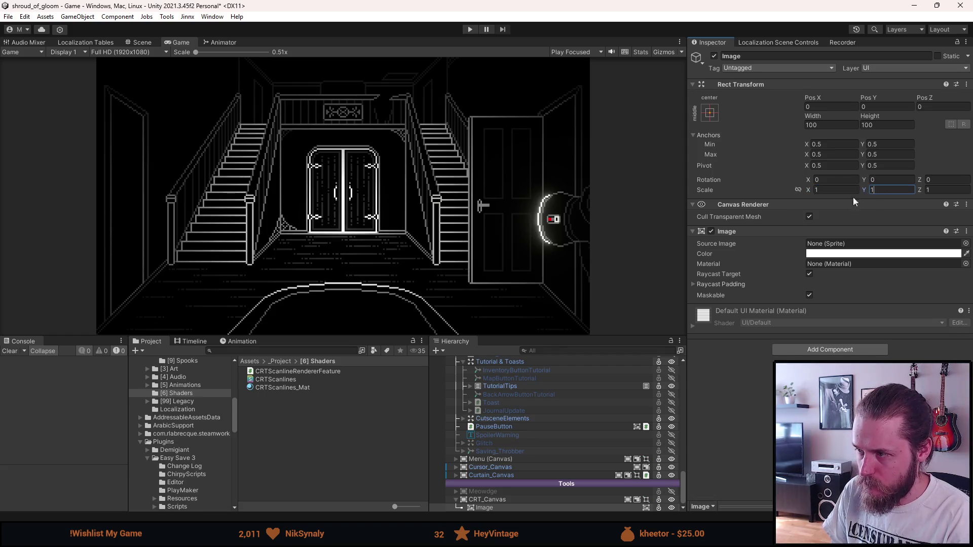
pyautogui.click(496, 501)
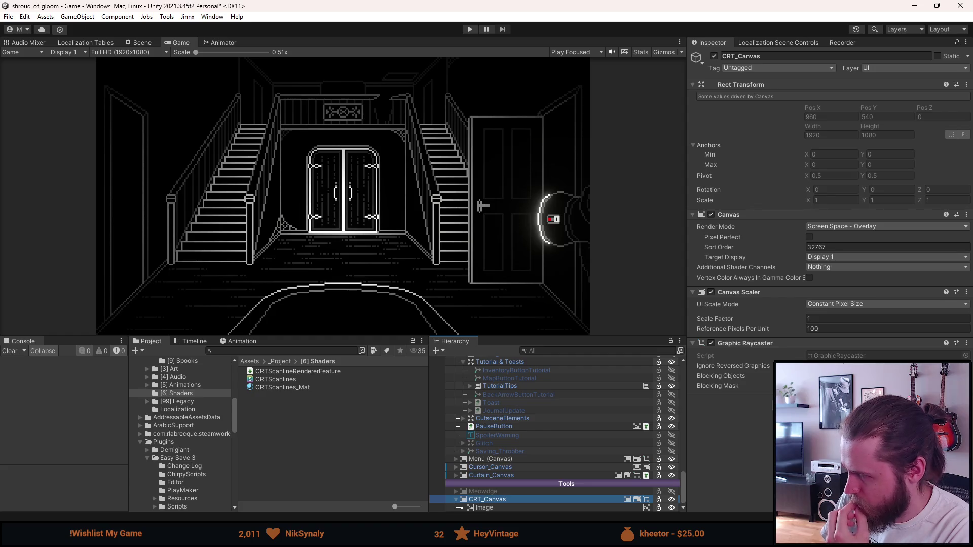
# Step: Apply the stretch/stretch anchor preset to the Image and zero its Left, Top, Bottom and Right offsets
pyautogui.click(544, 506)
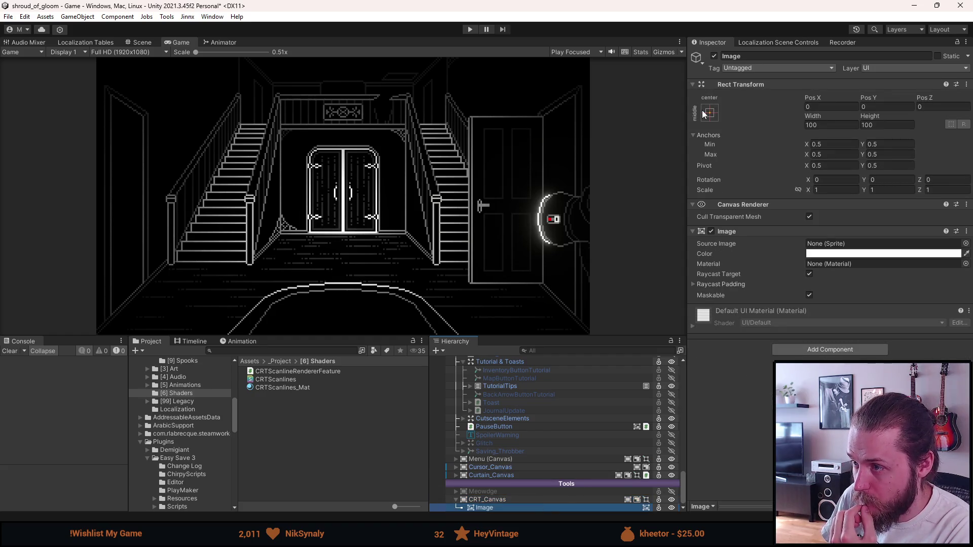
pyautogui.click(709, 113)
pyautogui.click(820, 264)
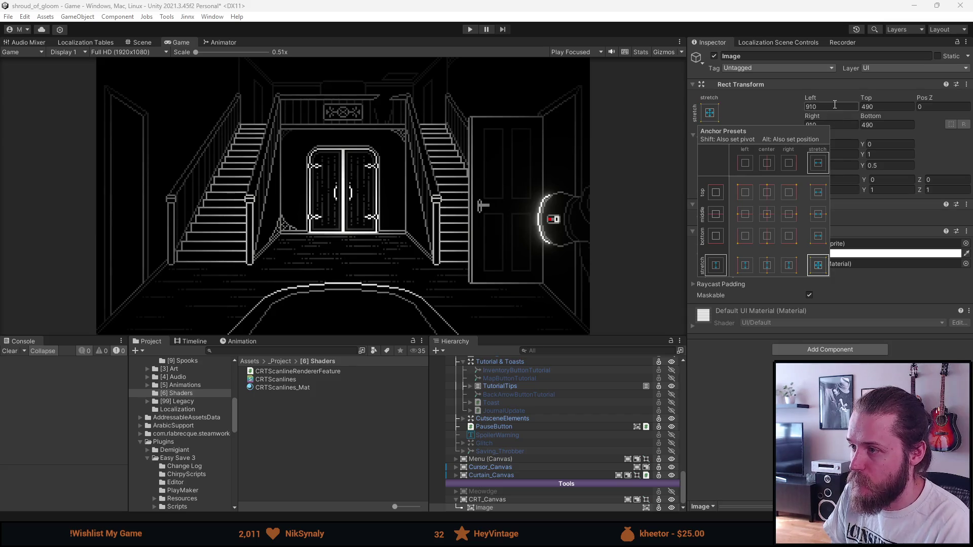
pyautogui.click(831, 106)
pyautogui.write('0')
pyautogui.click(888, 107)
pyautogui.write('0')
pyautogui.click(887, 125)
pyautogui.write('0')
pyautogui.click(832, 127)
pyautogui.write('0')
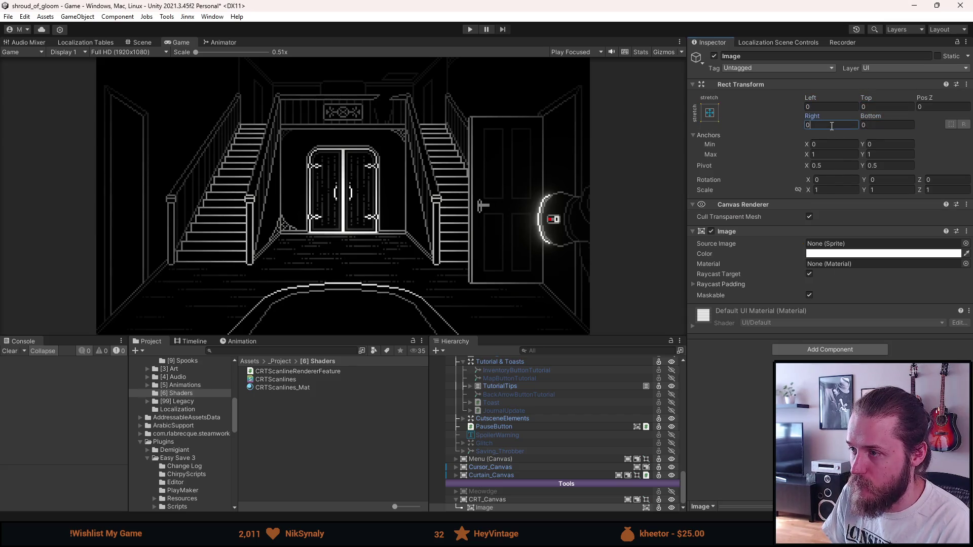
pyautogui.press('Return')
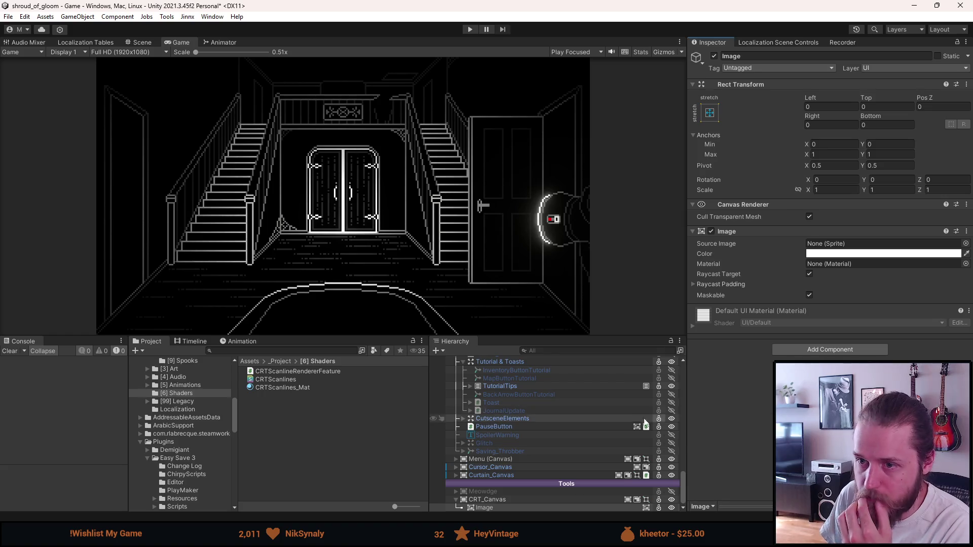
# Step: Make CRT_Canvas scale with screen size from a 320×180 reference resolution
pyautogui.click(490, 500)
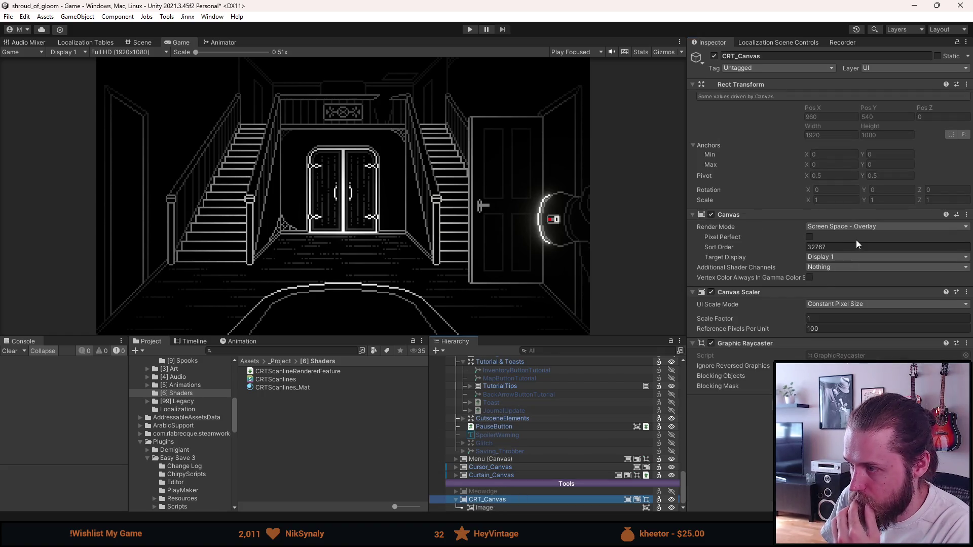
pyautogui.click(840, 304)
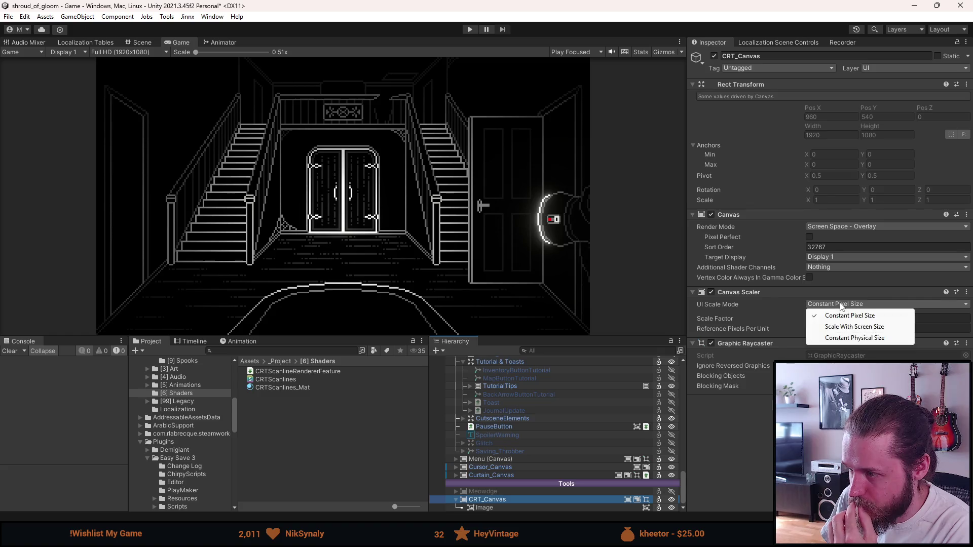
pyautogui.click(844, 326)
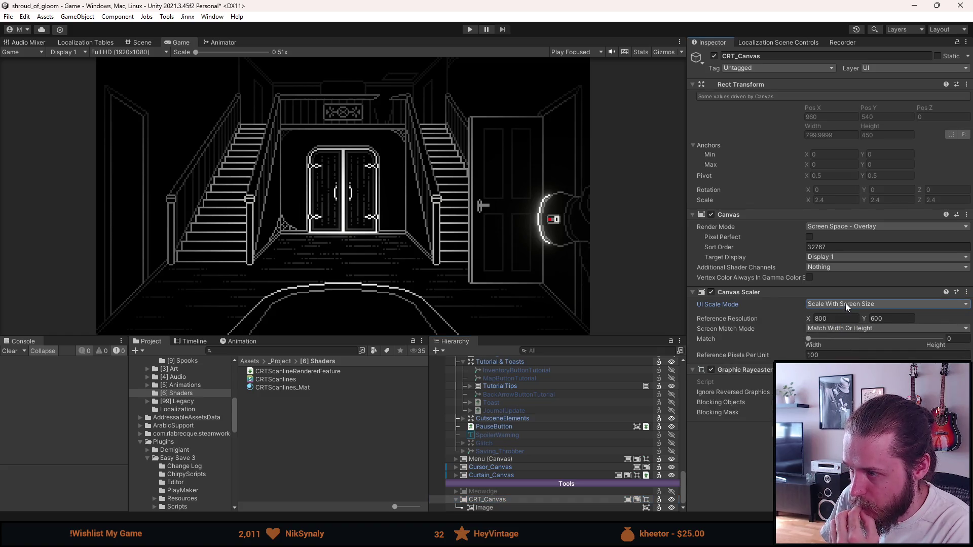
pyautogui.doubleClick(836, 319)
pyautogui.write('320')
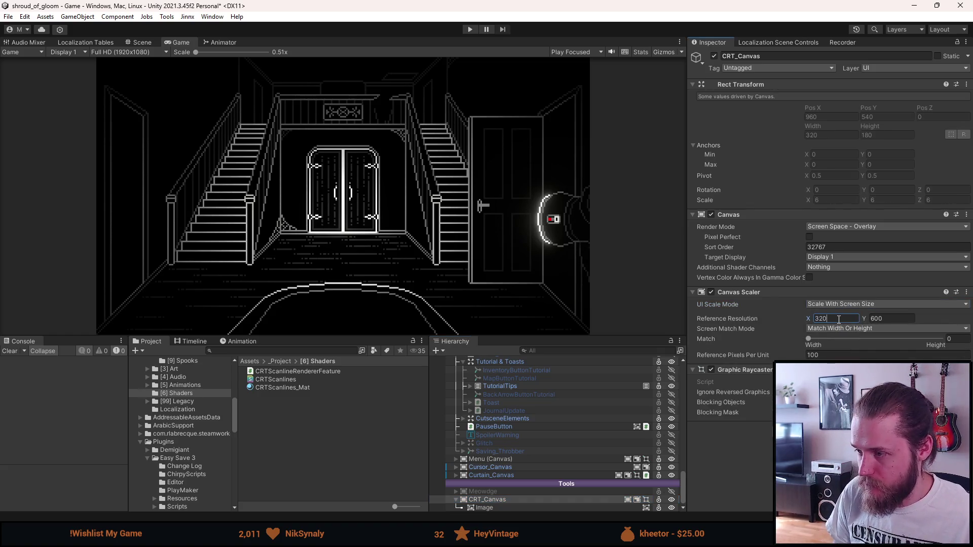
pyautogui.press('Tab')
pyautogui.write('180')
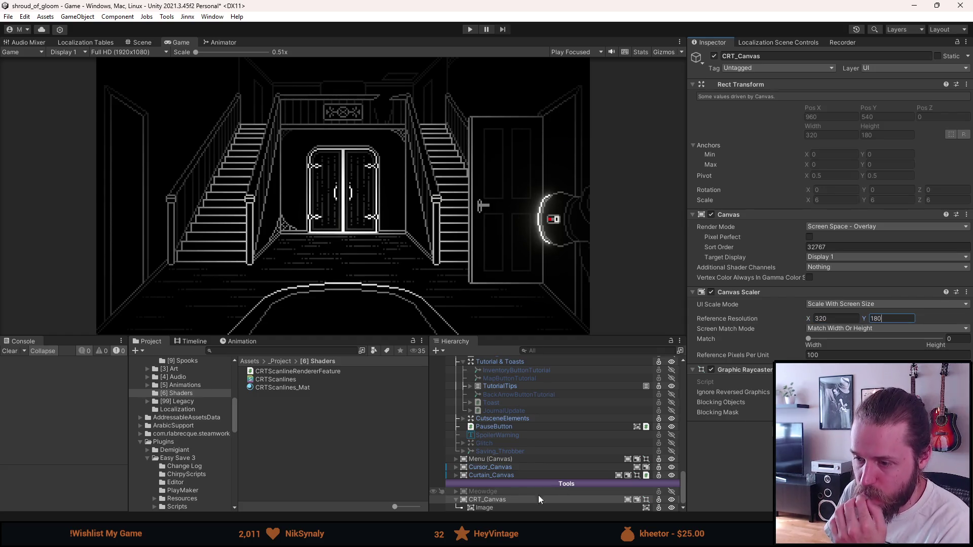
pyautogui.click(524, 507)
# Step: Try Reference Pixels Per Unit 1, compare with Menu, then choose Expand matching and restore 100
pyautogui.click(524, 501)
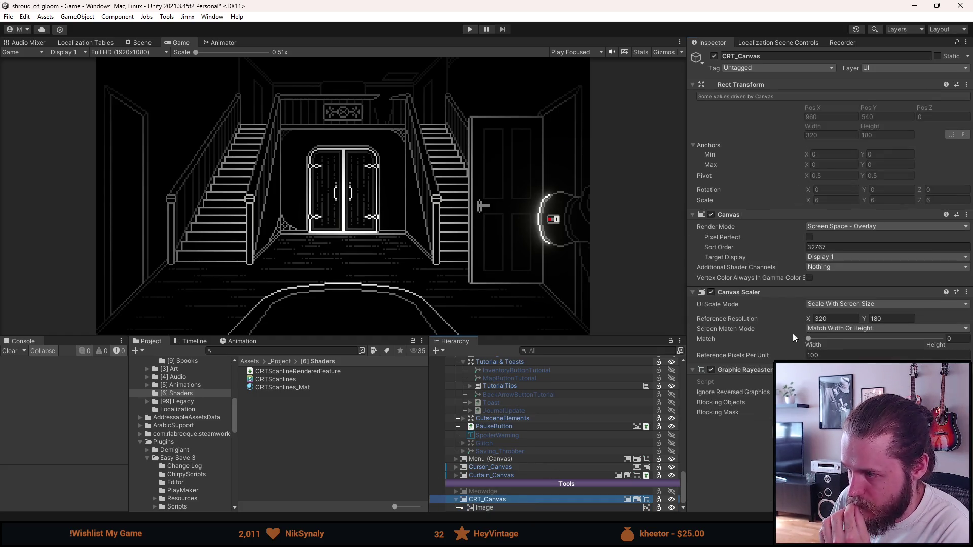
pyautogui.doubleClick(831, 354)
pyautogui.write('1')
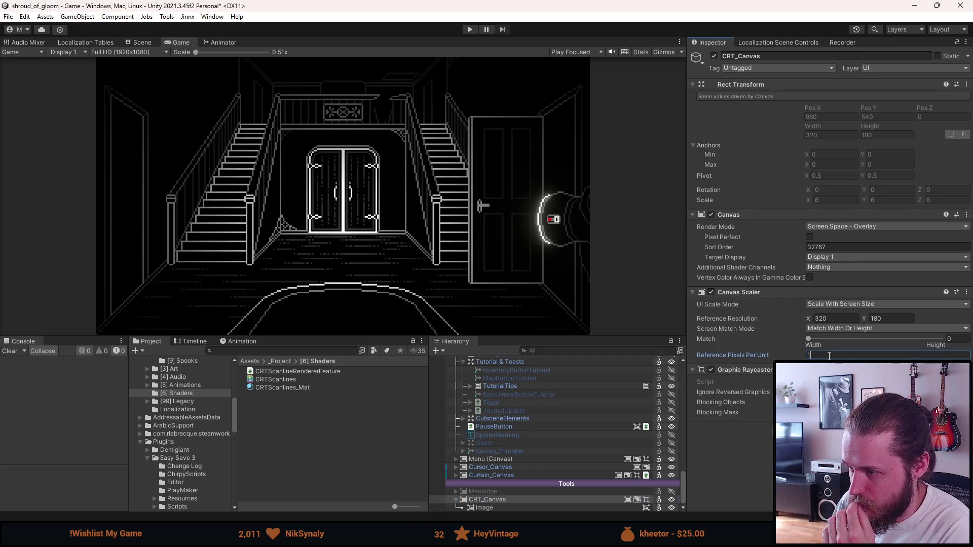
pyautogui.click(750, 455)
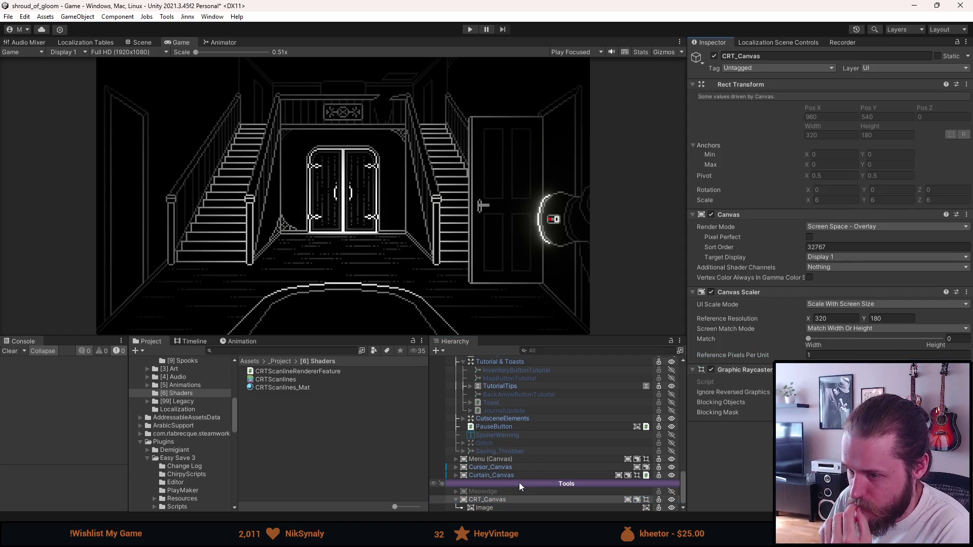
pyautogui.click(503, 458)
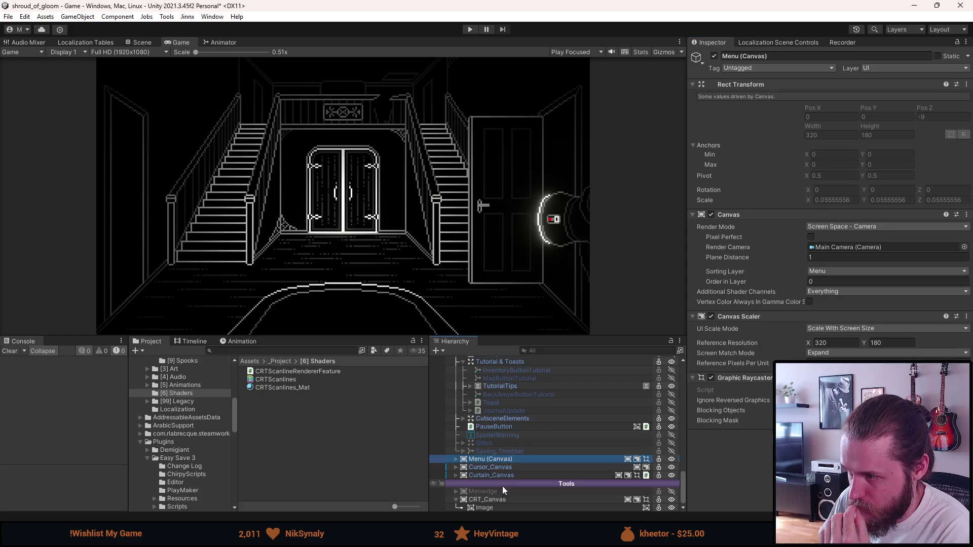
pyautogui.click(492, 500)
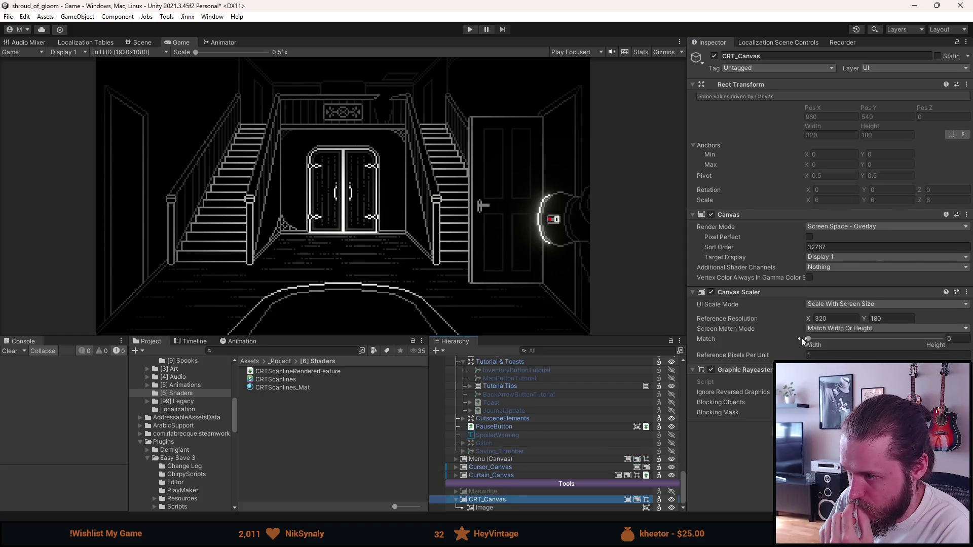
pyautogui.click(832, 328)
pyautogui.click(824, 349)
pyautogui.click(828, 340)
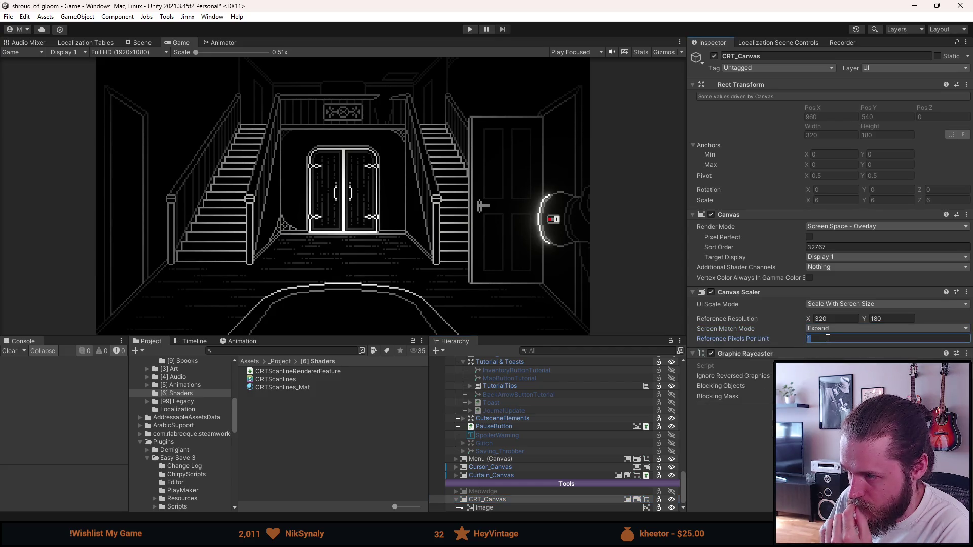
pyautogui.write('100')
pyautogui.press('Return')
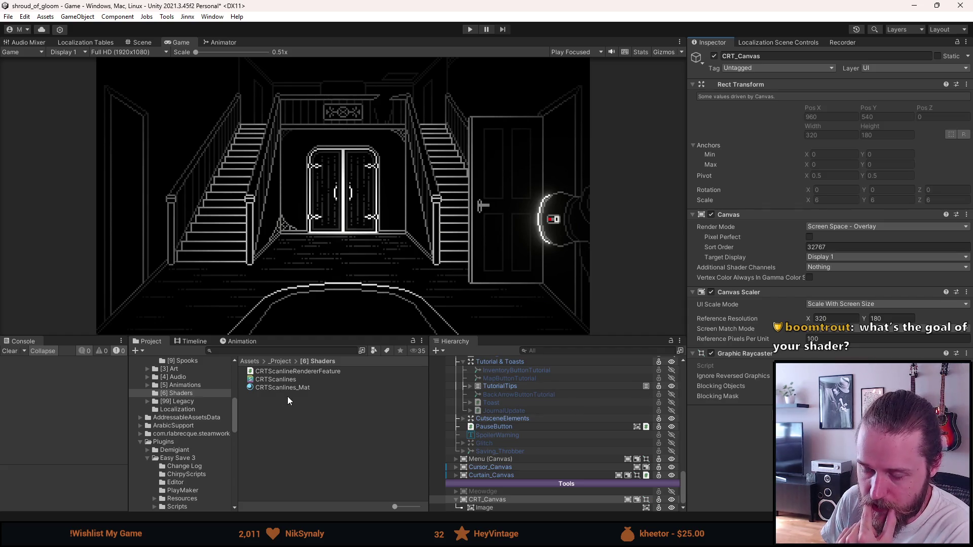
# Step: Switch to the Scene view and zoom and pan to frame the white Image and the Menu canvas
pyautogui.click(500, 509)
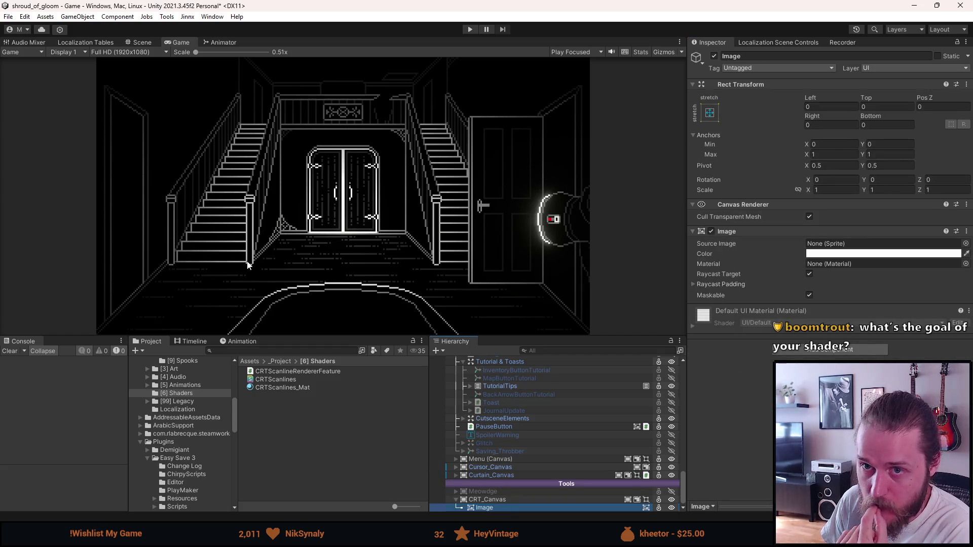
pyautogui.click(143, 45)
pyautogui.scroll(-5, 302, 259)
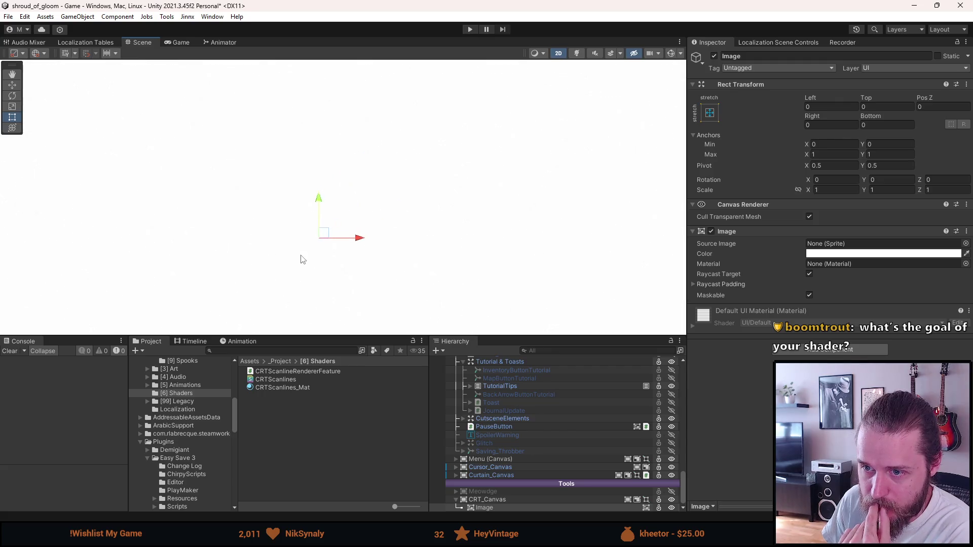
pyautogui.scroll(-3, 203, 264)
pyautogui.scroll(-5, 177, 288)
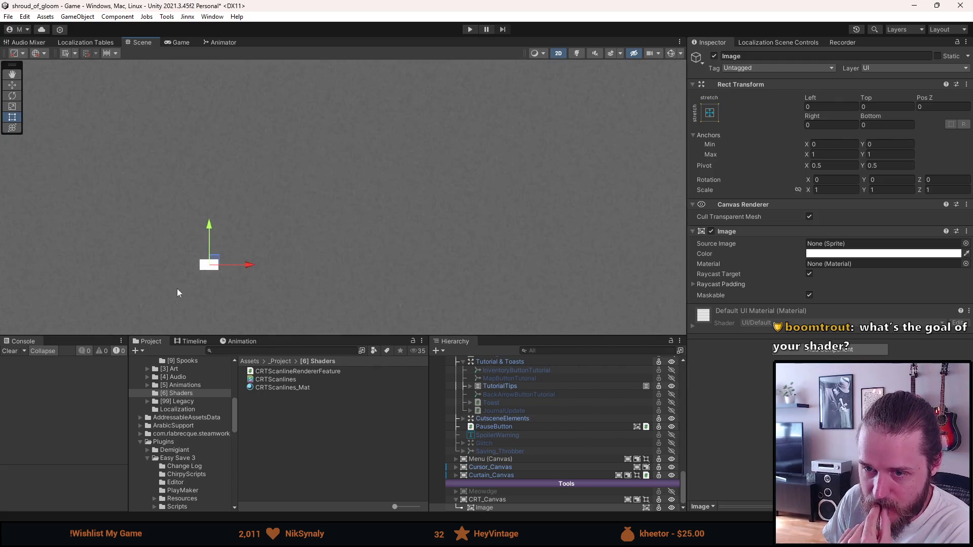
pyautogui.moveTo(149, 284)
pyautogui.mouseDown()
pyautogui.moveTo(278, 167)
pyautogui.moveTo(403, 151)
pyautogui.mouseUp()
pyautogui.press('w')
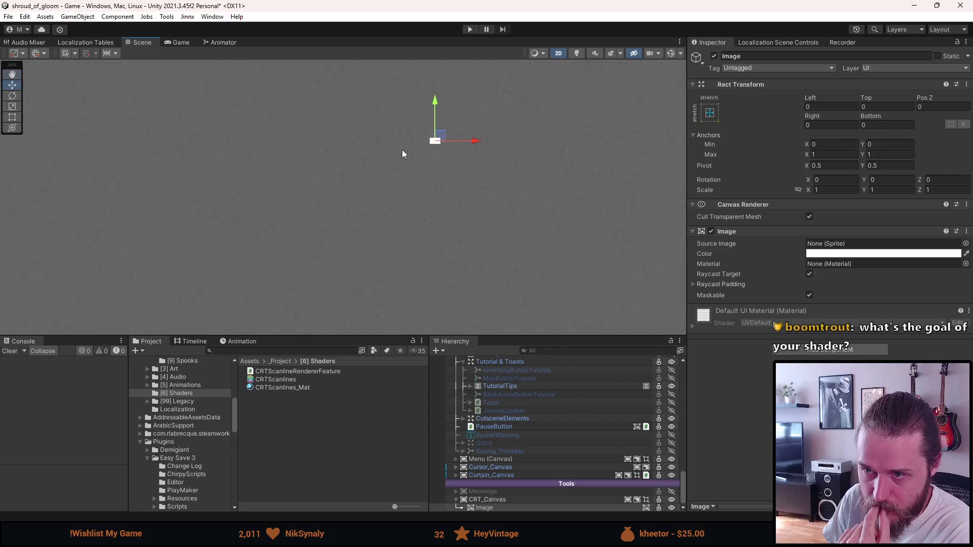
pyautogui.scroll(-10, 402, 150)
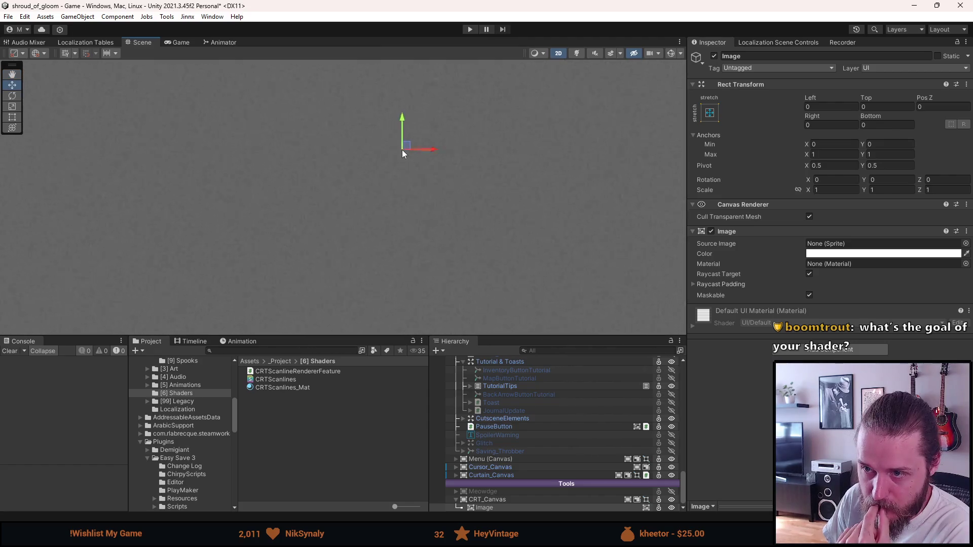
pyautogui.scroll(-3, 402, 150)
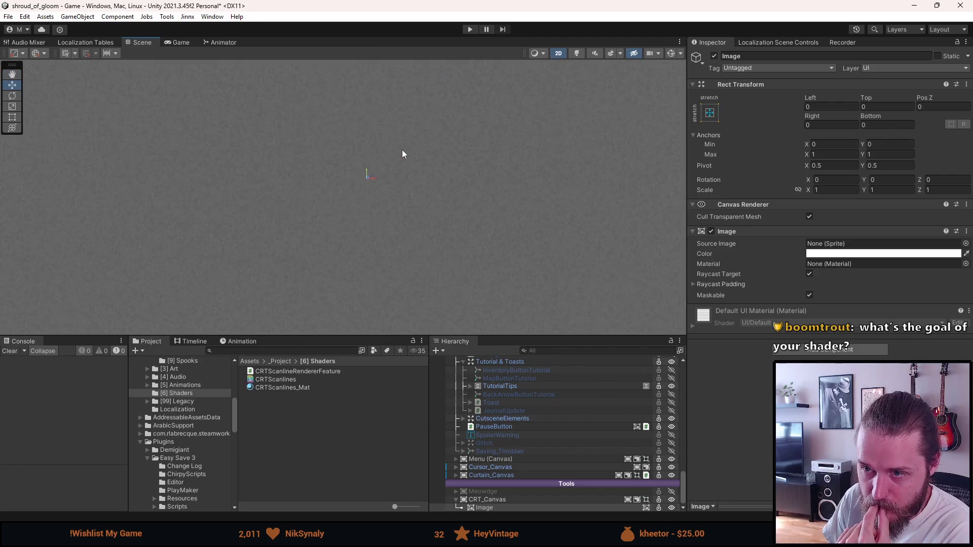
pyautogui.doubleClick(485, 508)
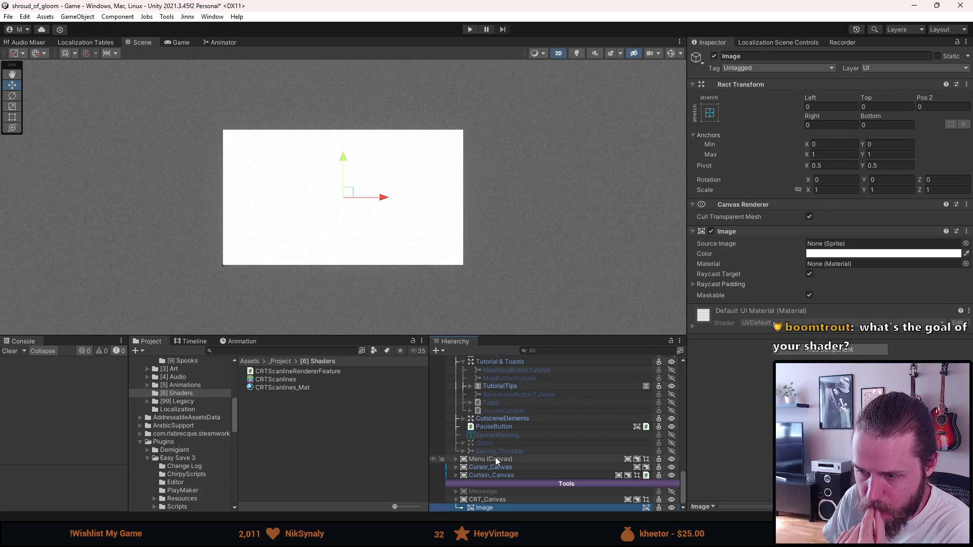
pyautogui.doubleClick(496, 460)
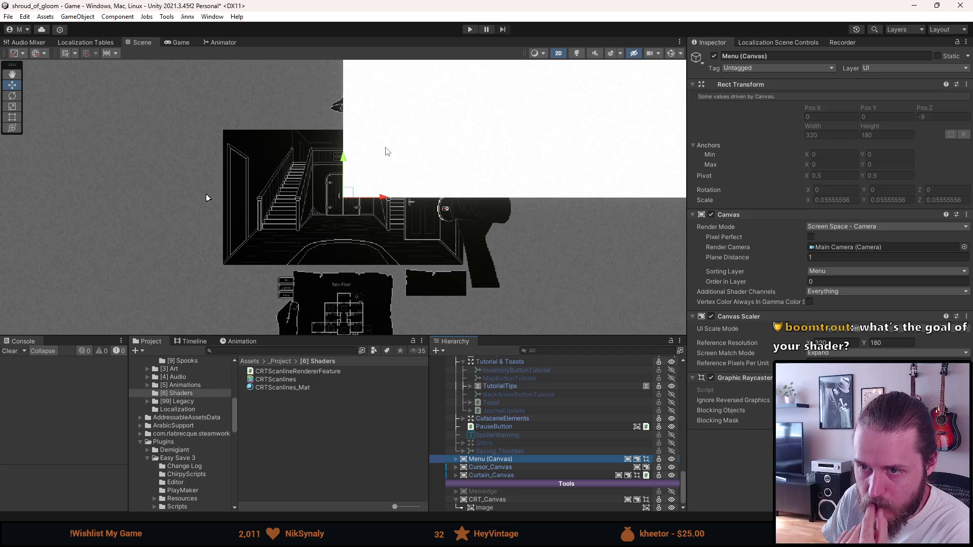
# Step: Flip between Game and Scene views while checking CRT_Canvas and its Image
pyautogui.click(176, 44)
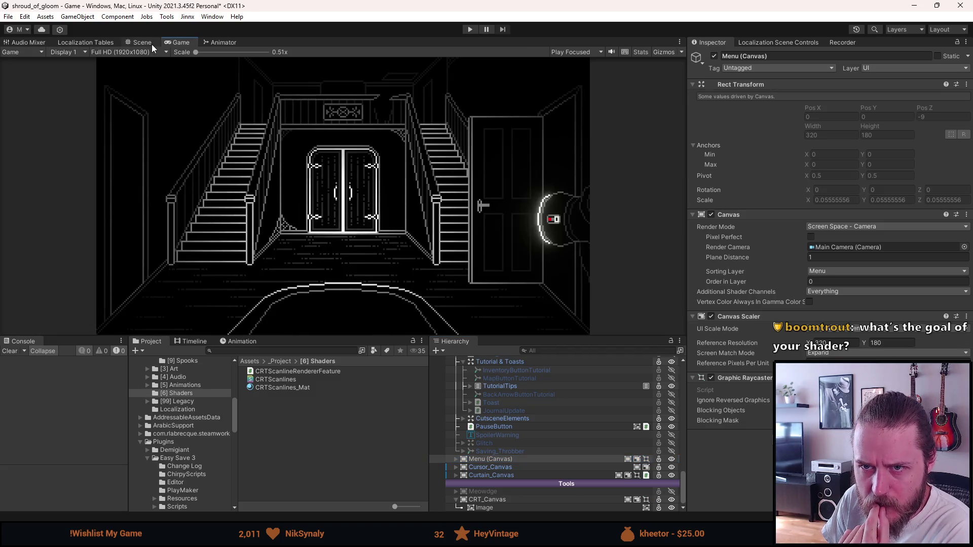
pyautogui.click(151, 44)
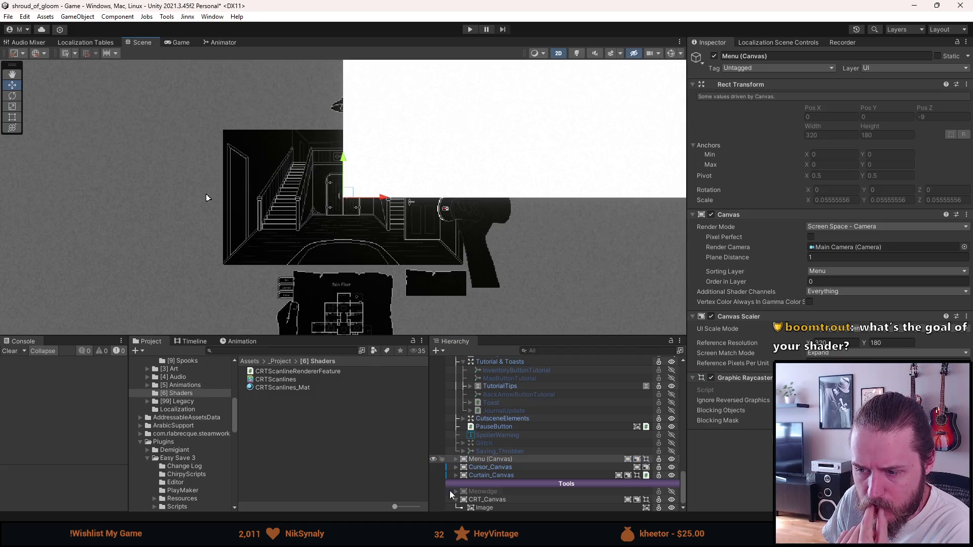
pyautogui.click(479, 500)
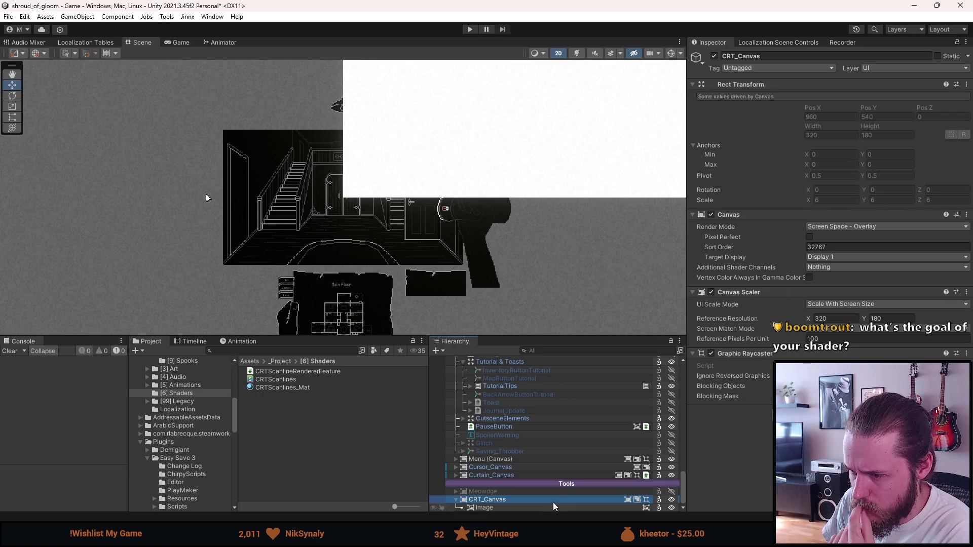
pyautogui.click(531, 509)
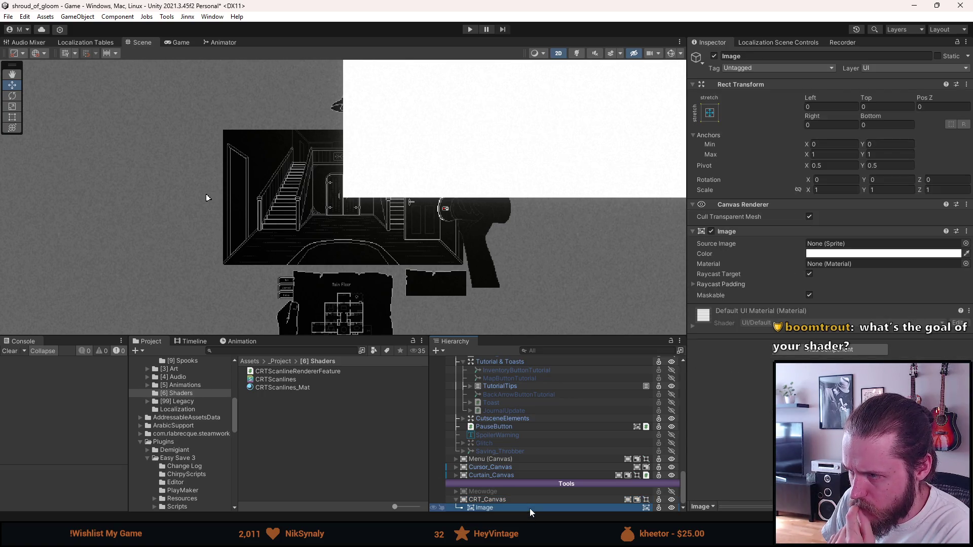
pyautogui.scroll(2, 351, 175)
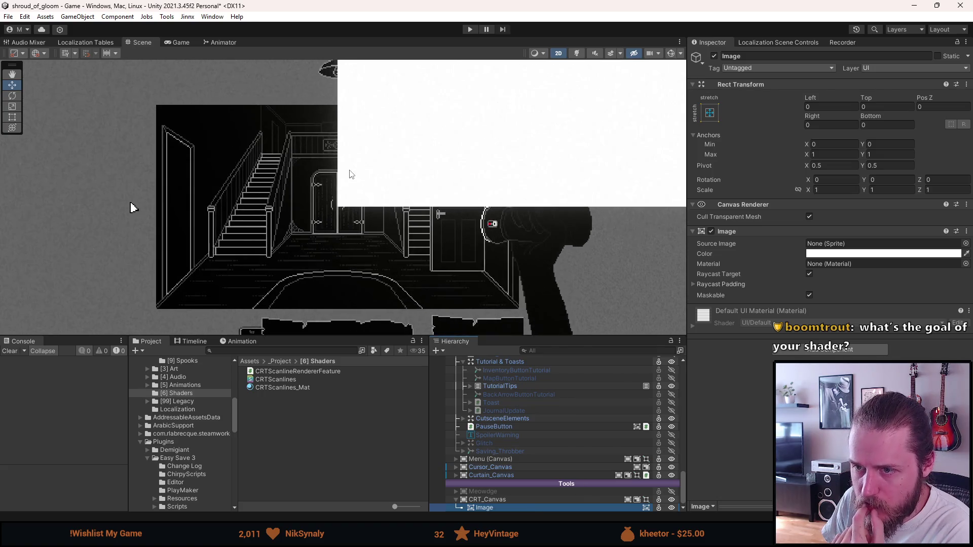
pyautogui.scroll(-3, 352, 175)
pyautogui.click(183, 42)
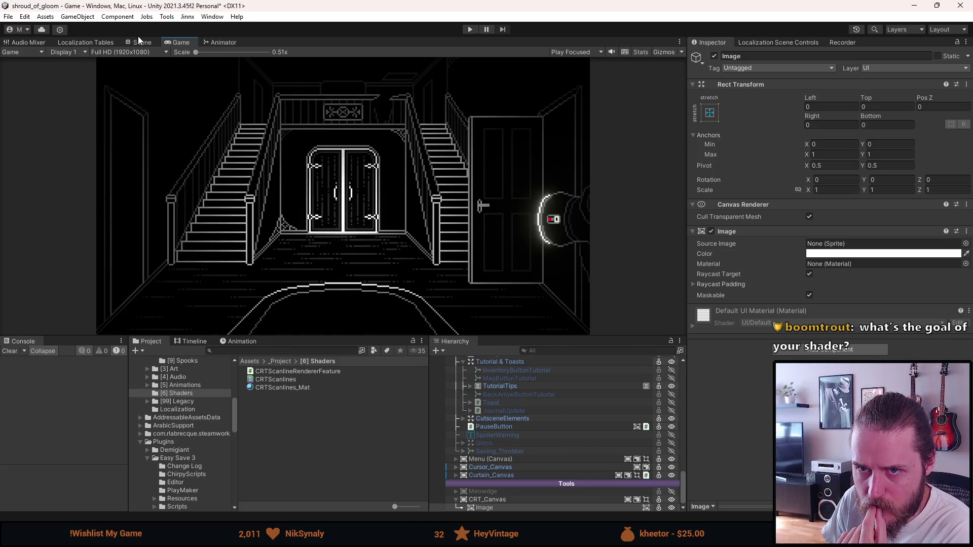
pyautogui.click(140, 42)
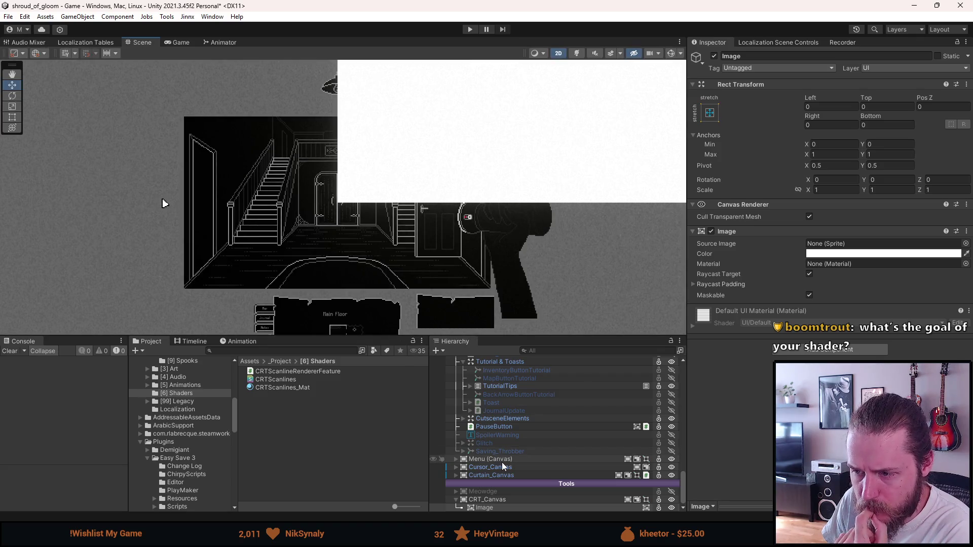
# Step: Inspect SystemCanvas's Overlay mode, 1920x1080 reference resolution and Expand matching as a reference
pyautogui.scroll(10, 503, 467)
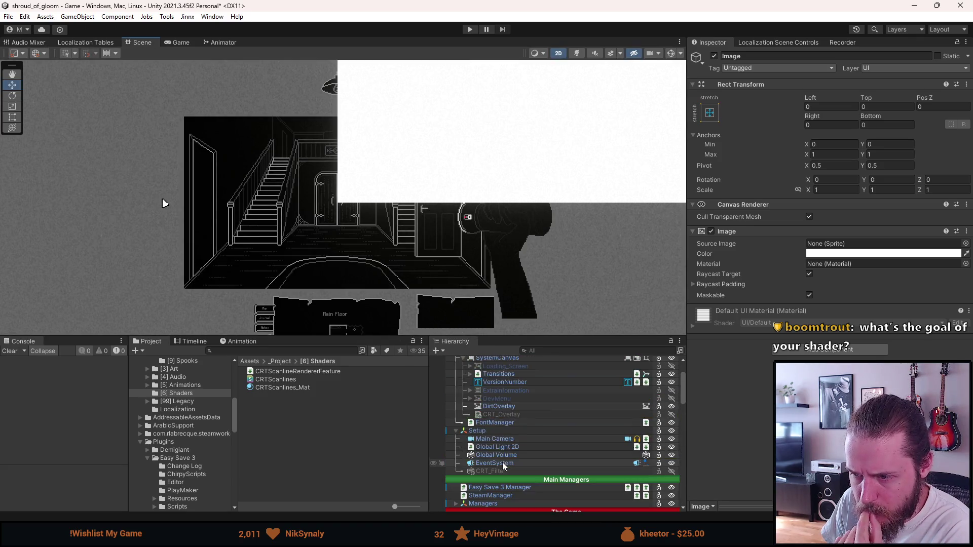
pyautogui.scroll(3, 503, 467)
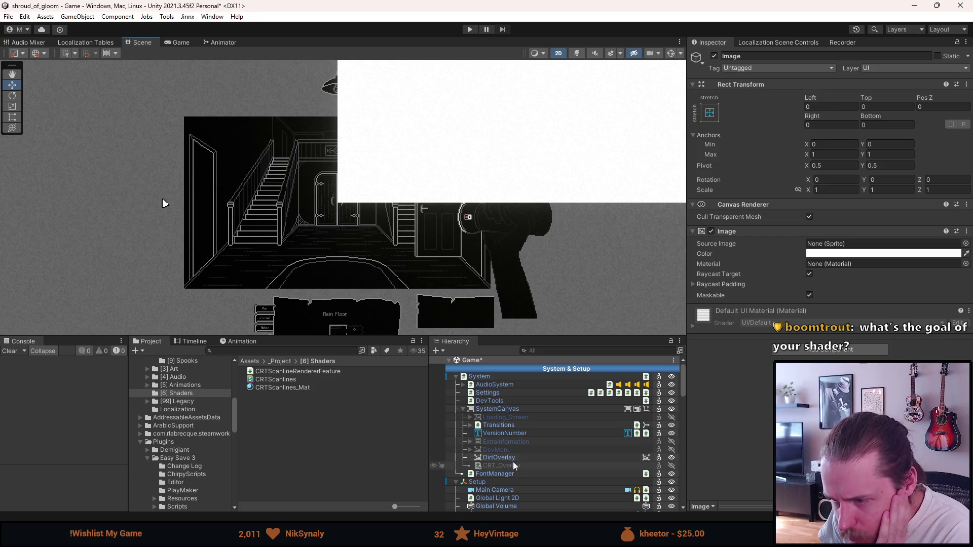
pyautogui.click(508, 412)
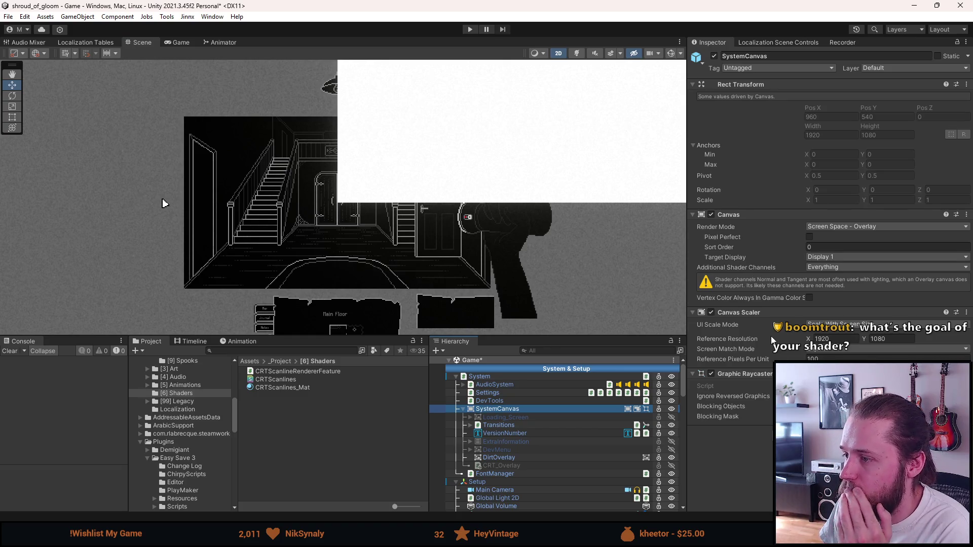
pyautogui.scroll(-5, 544, 469)
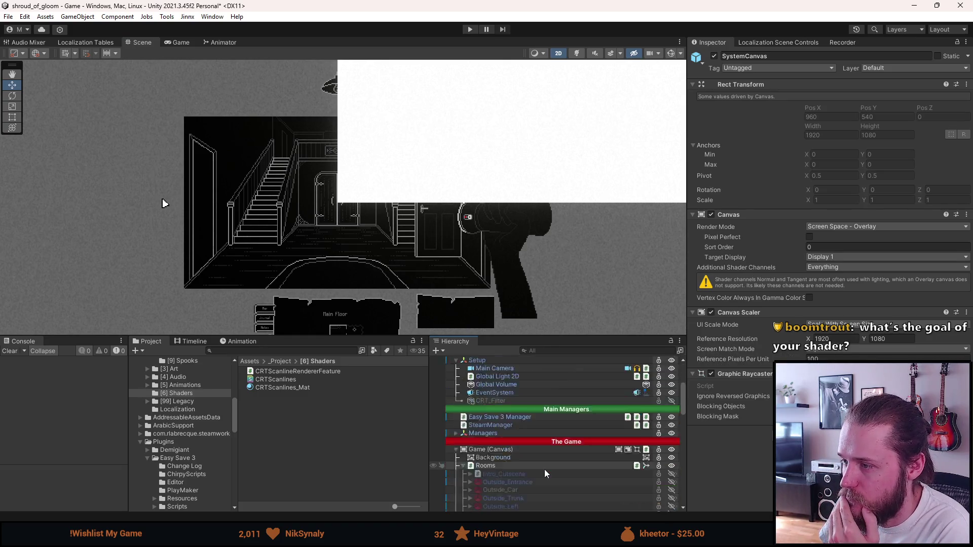
pyautogui.scroll(-10, 544, 470)
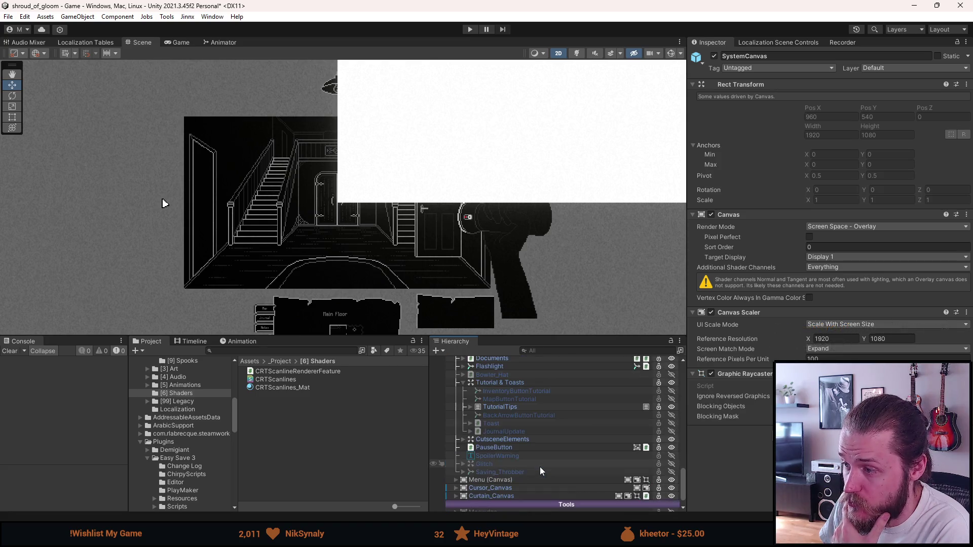
pyautogui.scroll(-1, 540, 468)
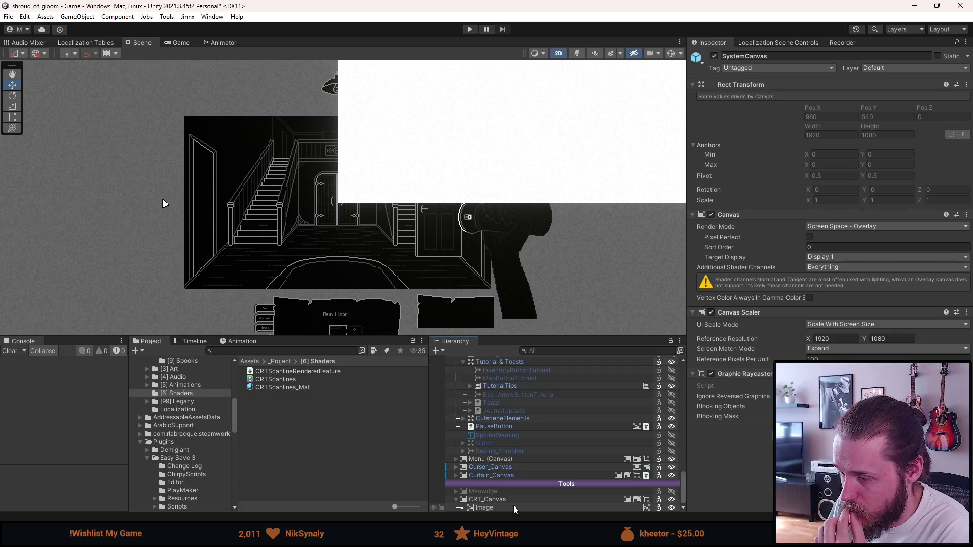
pyautogui.click(513, 508)
# Step: Set CRT_Canvas's reference resolution to 1920×1080
pyautogui.click(499, 500)
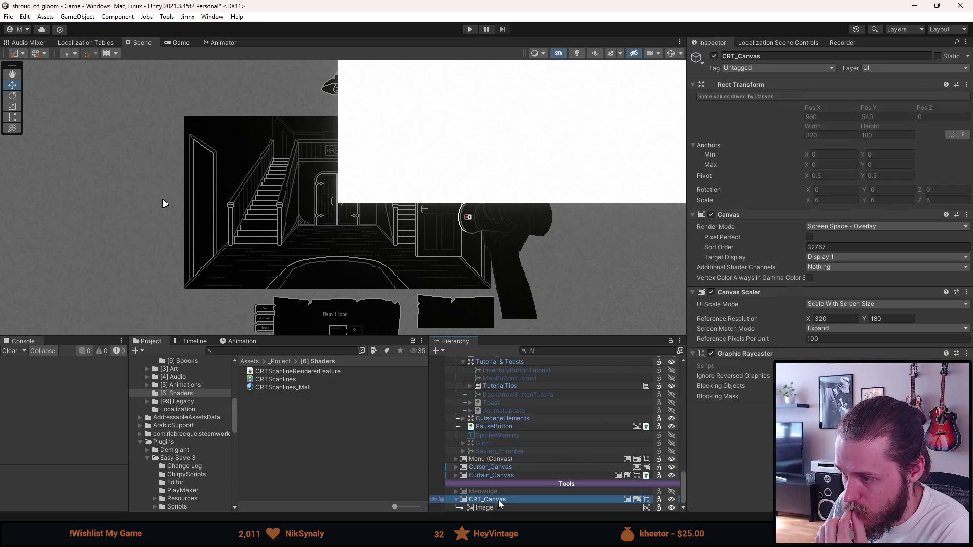
pyautogui.click(837, 318)
pyautogui.write('1920')
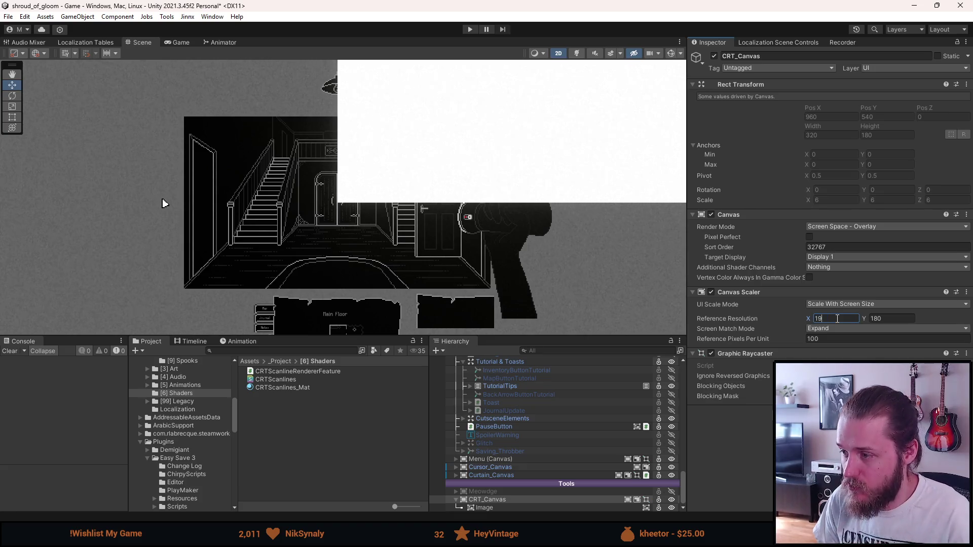
pyautogui.press('Tab')
pyautogui.write('1080')
pyautogui.press('Tab')
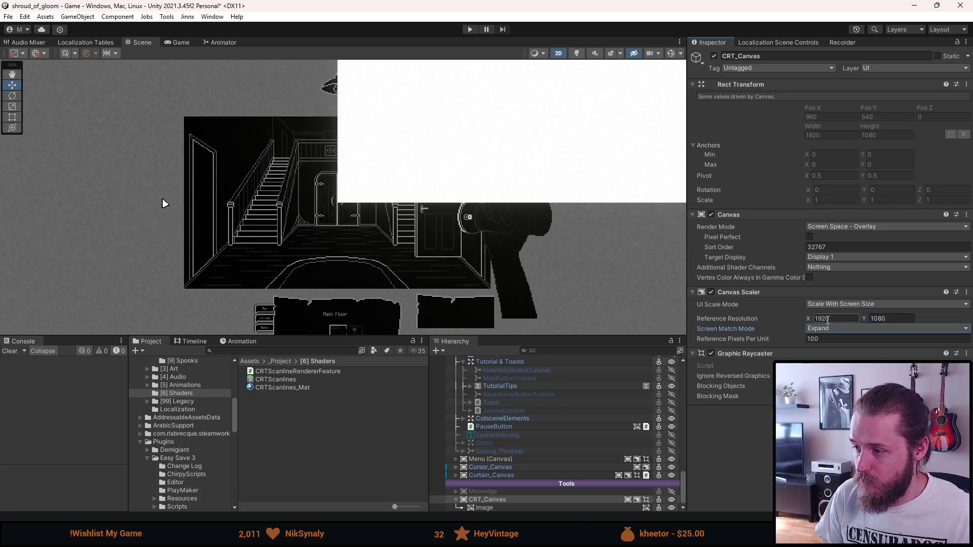
# Step: Compare SystemCanvas's canvas settings side by side with CRT_Canvas
pyautogui.scroll(10, 534, 430)
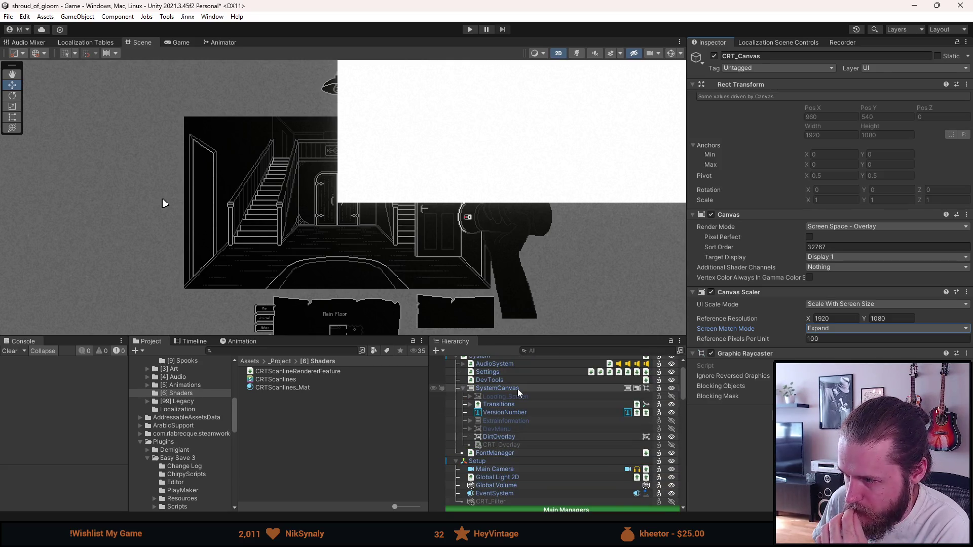
pyautogui.click(518, 388)
pyautogui.scroll(-10, 529, 468)
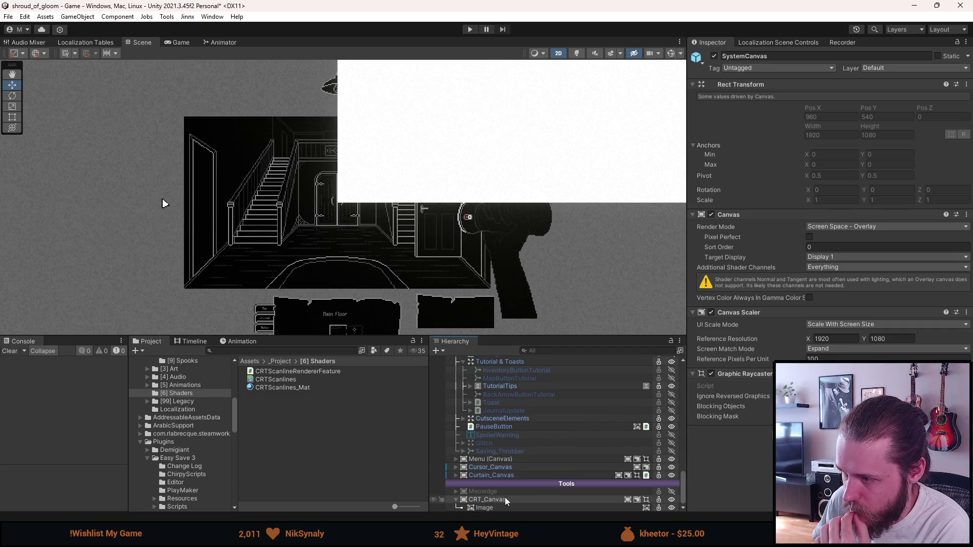
pyautogui.click(505, 500)
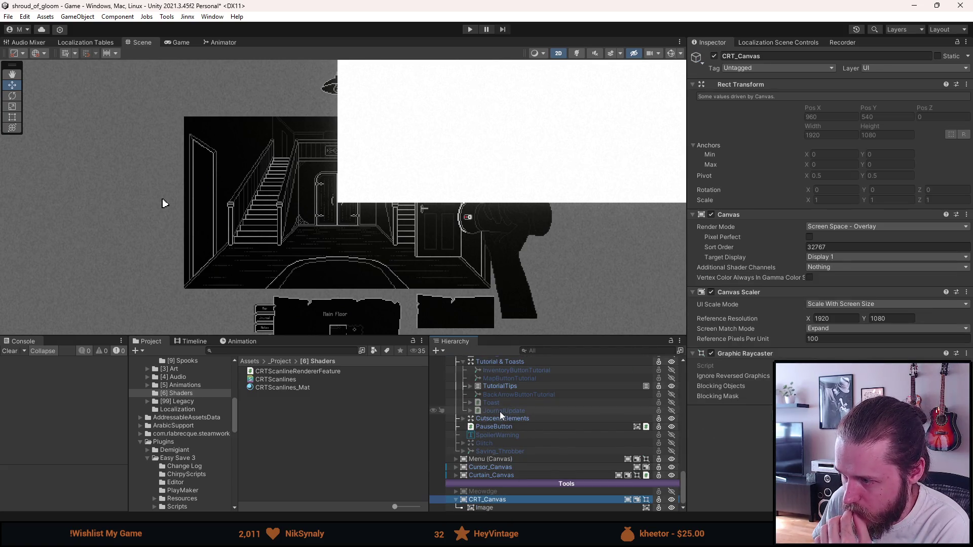
pyautogui.scroll(10, 500, 412)
pyautogui.scroll(10, 503, 418)
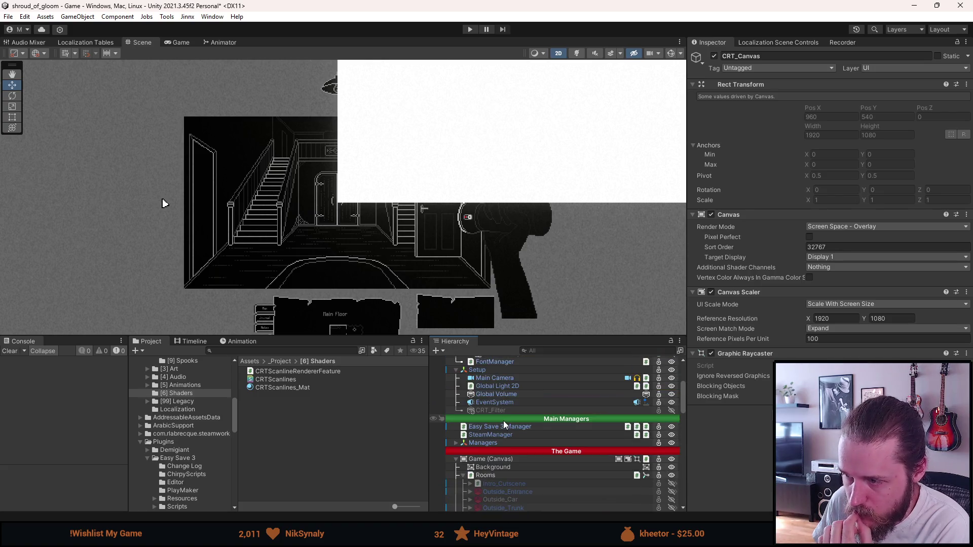
pyautogui.click(500, 388)
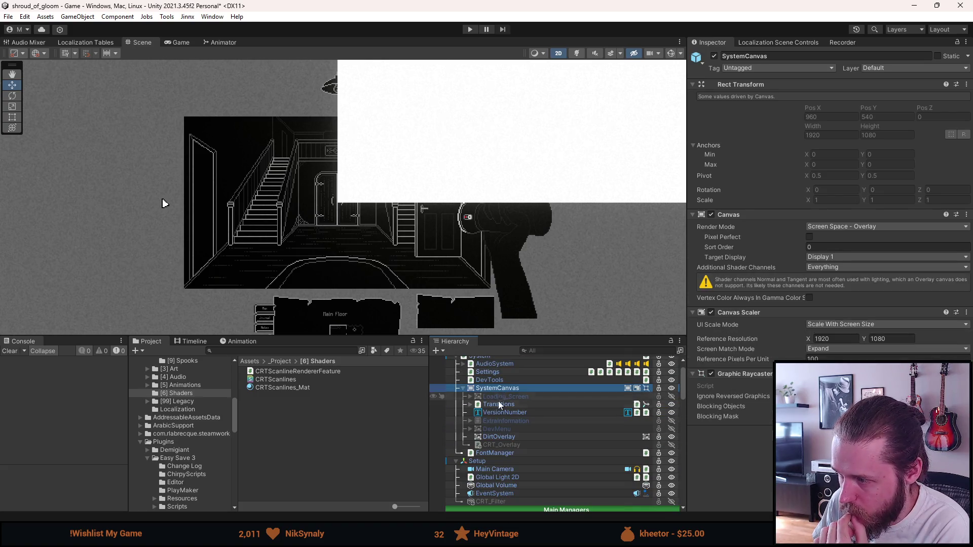
pyautogui.scroll(-10, 508, 435)
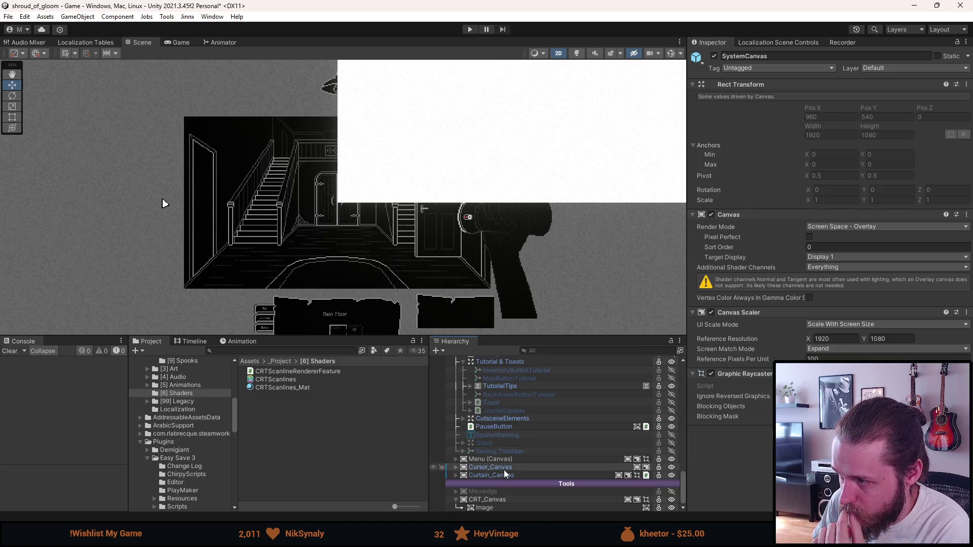
# Step: Set CRT_Canvas's Additional Shader Channels to Everything and preview the Game view
pyautogui.click(496, 501)
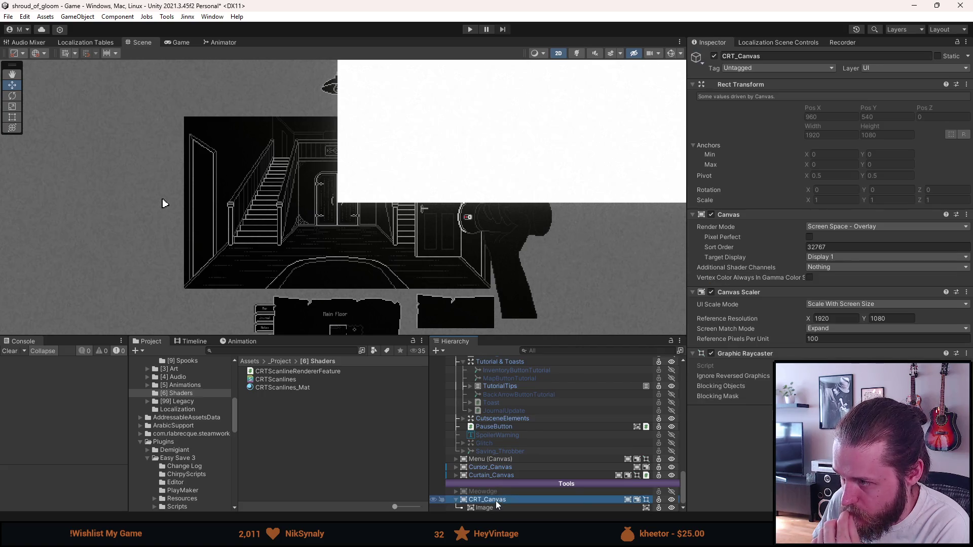
pyautogui.click(819, 268)
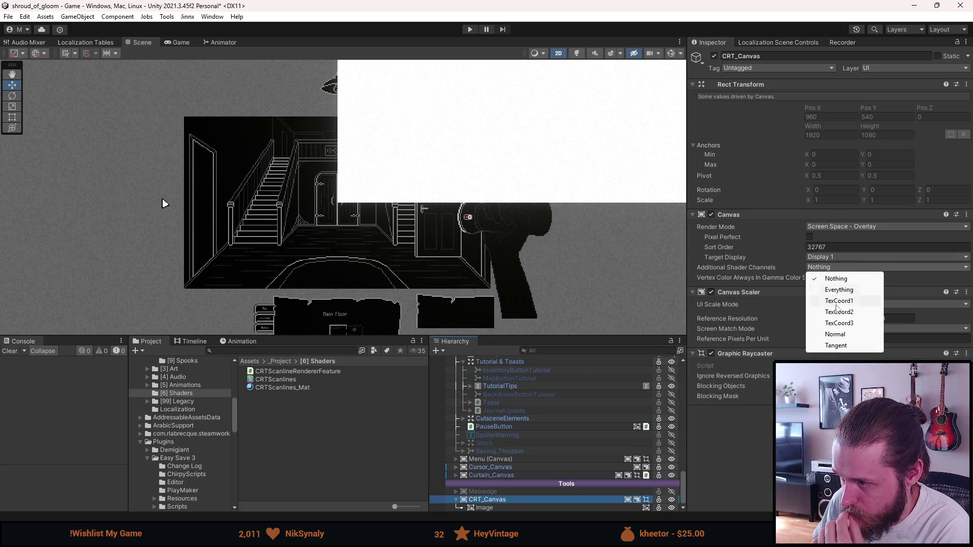
pyautogui.click(841, 290)
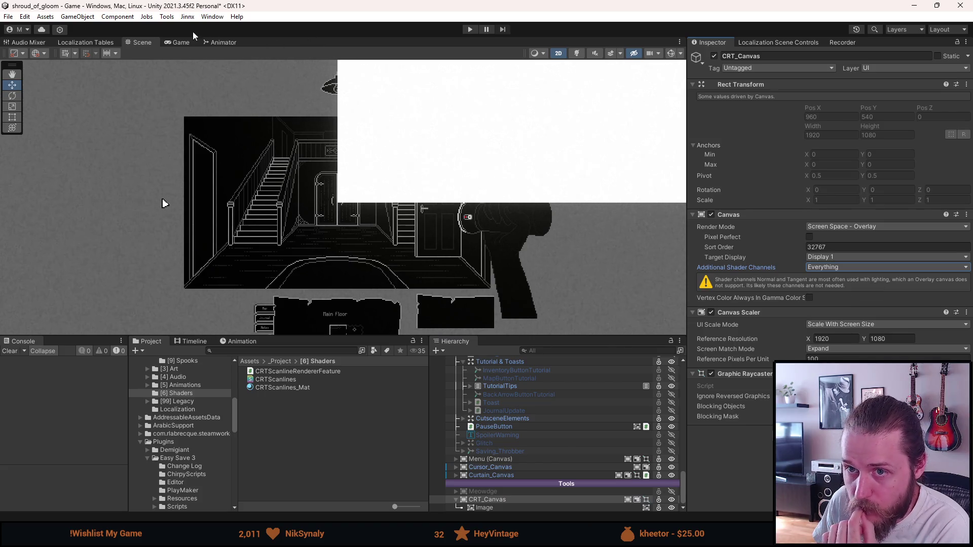
pyautogui.click(176, 44)
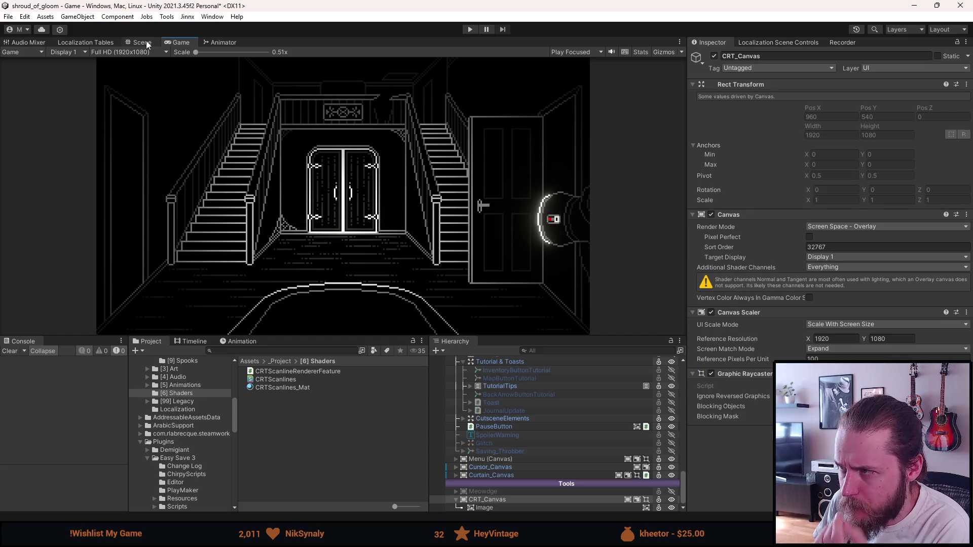
pyautogui.click(147, 44)
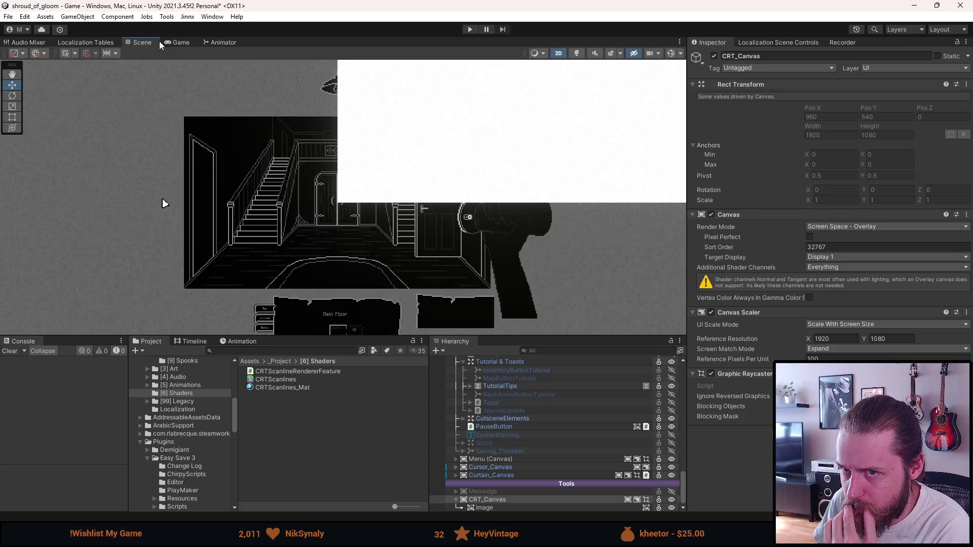
# Step: Switch CRT_Canvas's Render Mode to Screen Space - Camera and preview it in game
pyautogui.click(836, 227)
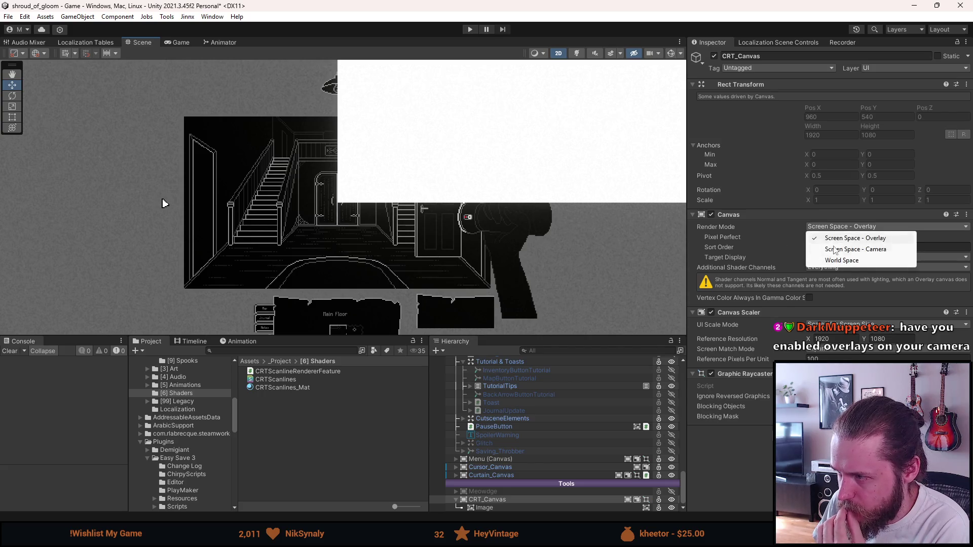
pyautogui.click(837, 250)
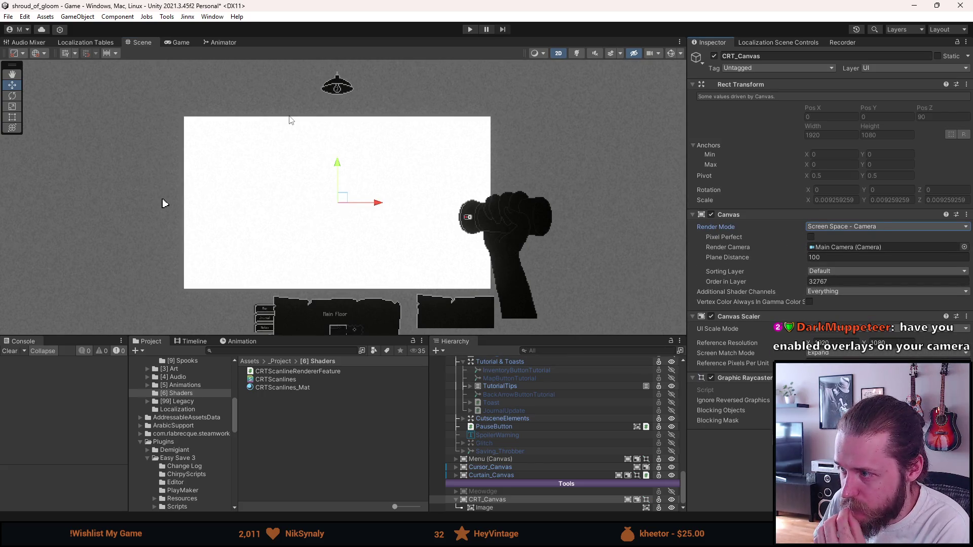
pyautogui.click(178, 44)
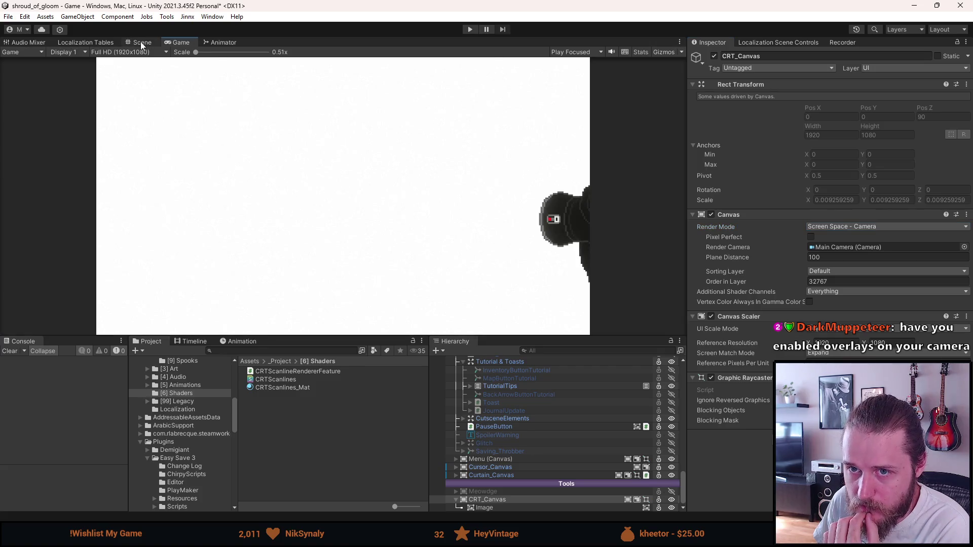
pyautogui.click(141, 44)
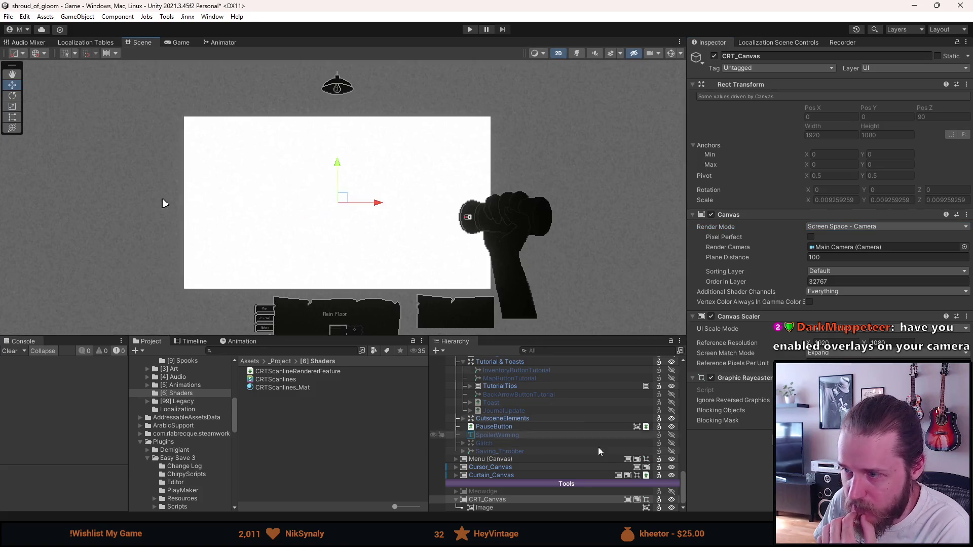
# Step: Assign the CRTScanlines_Mat material to the Image and check the overlay in the Game view
pyautogui.click(550, 506)
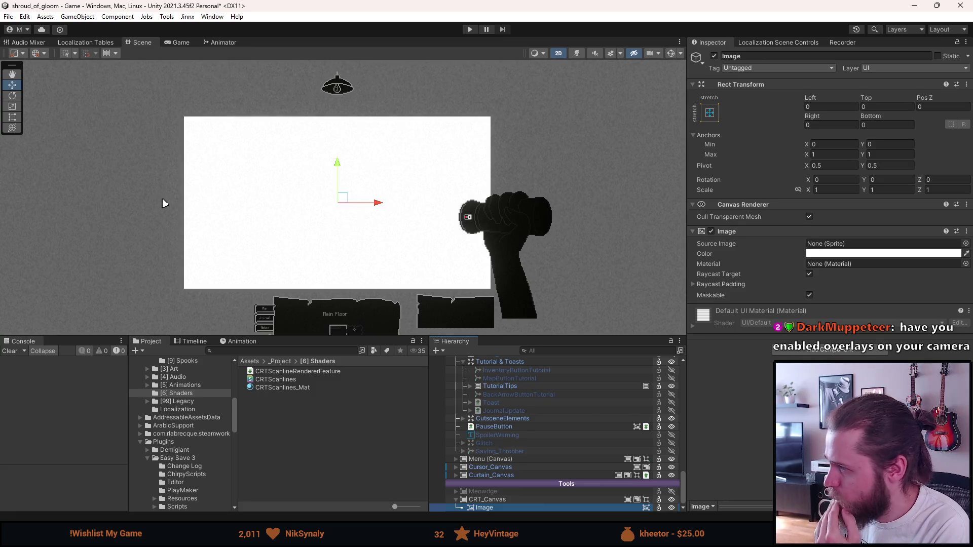
pyautogui.click(966, 263)
pyautogui.write('c')
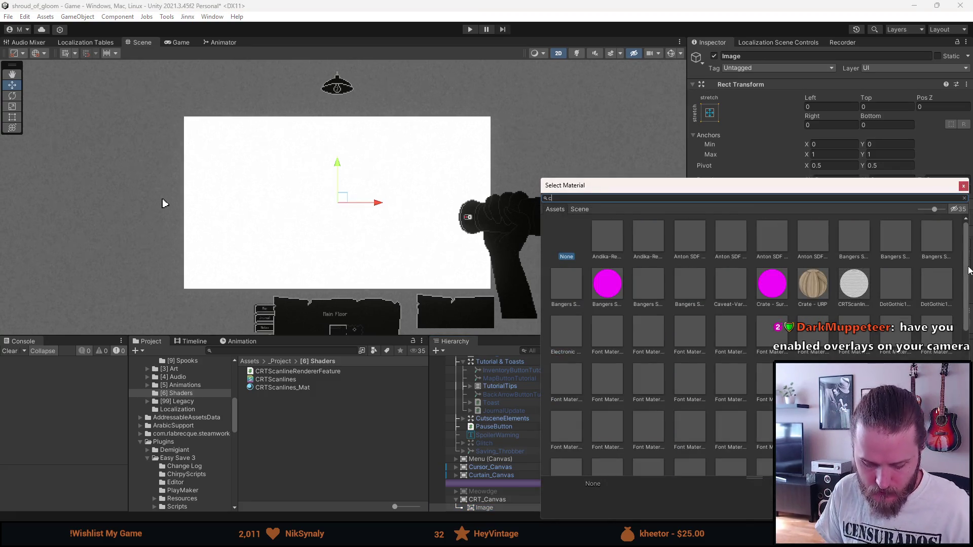
pyautogui.write('rt')
pyautogui.click(604, 238)
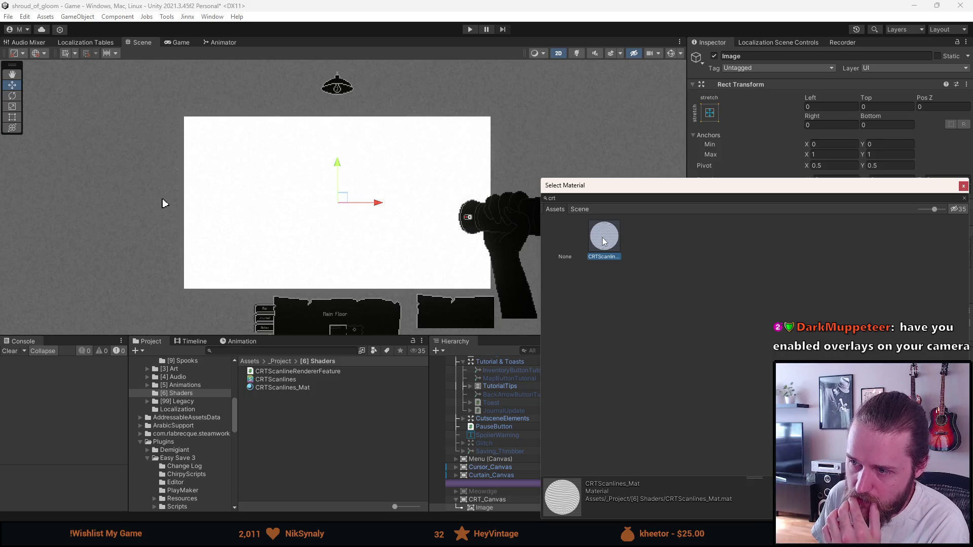
pyautogui.doubleClick(603, 238)
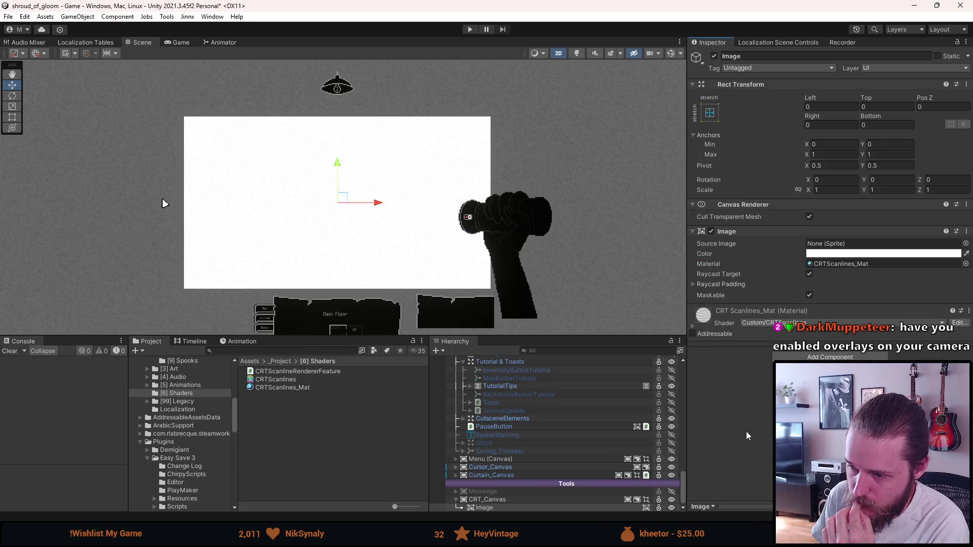
pyautogui.scroll(4, 366, 214)
pyautogui.scroll(-2, 366, 214)
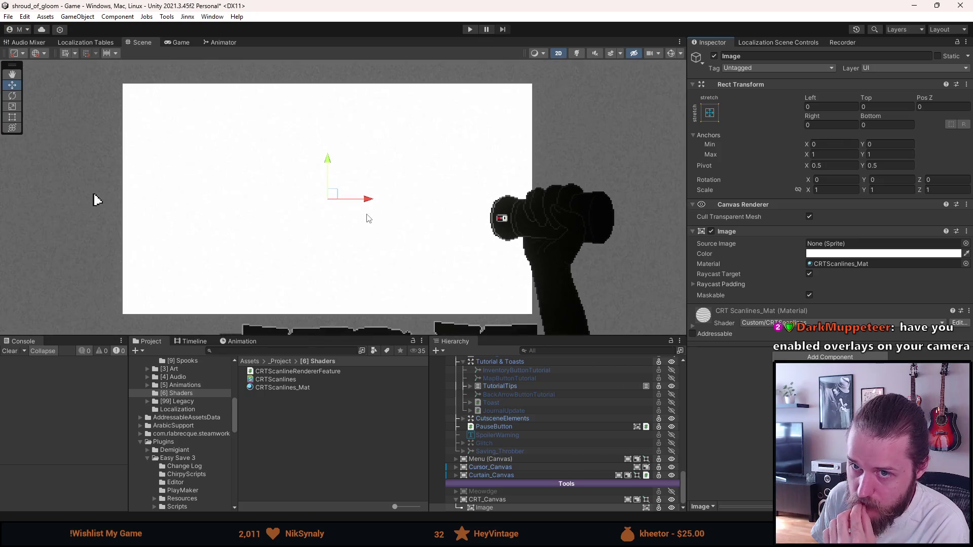
pyautogui.click(178, 43)
pyautogui.click(144, 43)
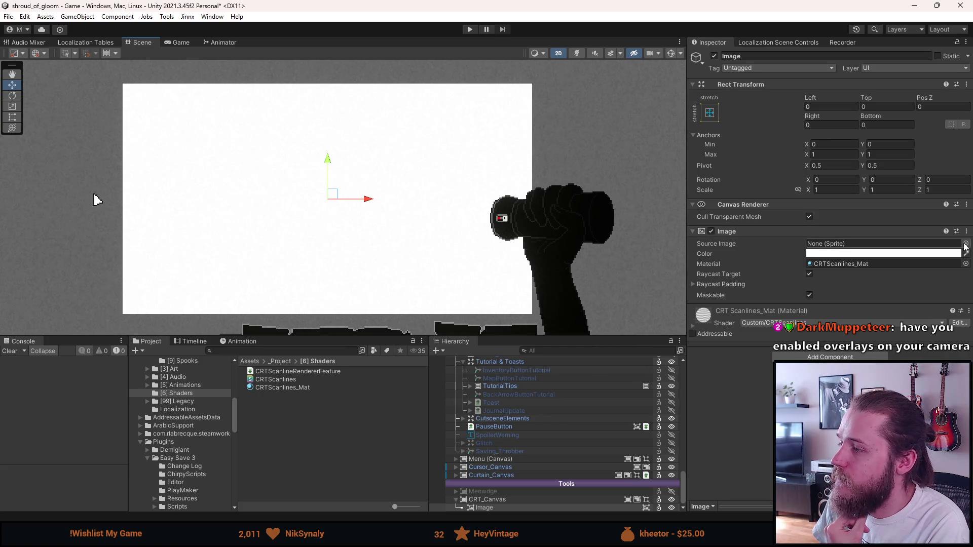
# Step: Set the Image's Source Image to UISprite
pyautogui.click(965, 244)
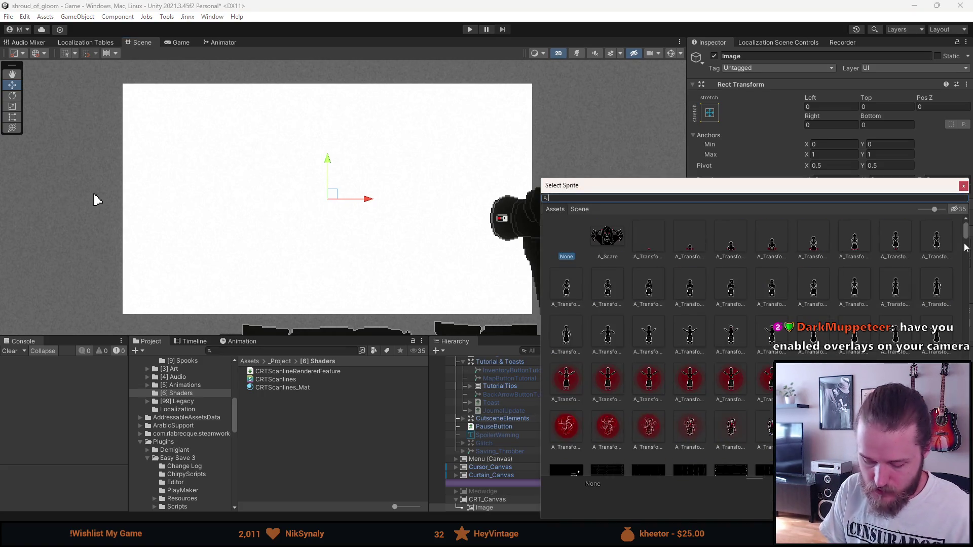
pyautogui.write('uispri')
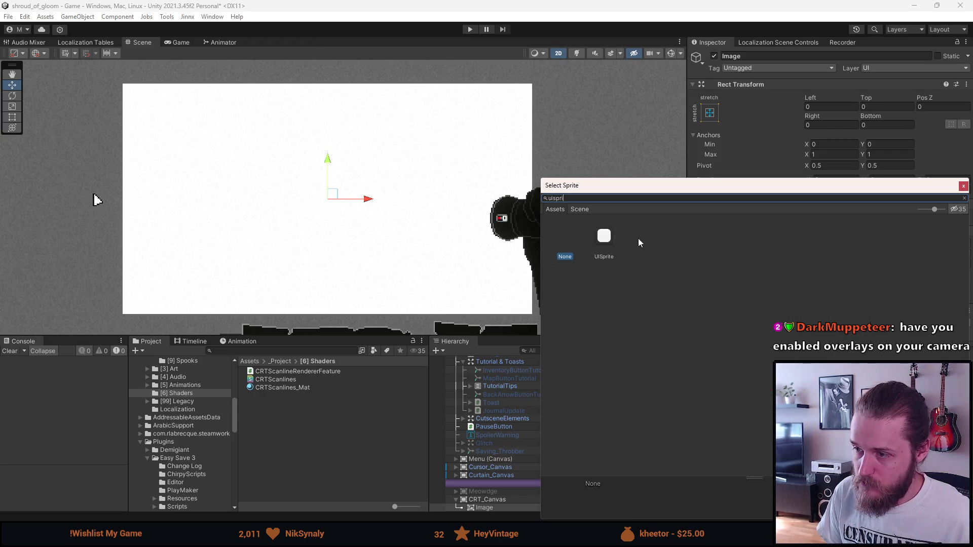
pyautogui.doubleClick(606, 237)
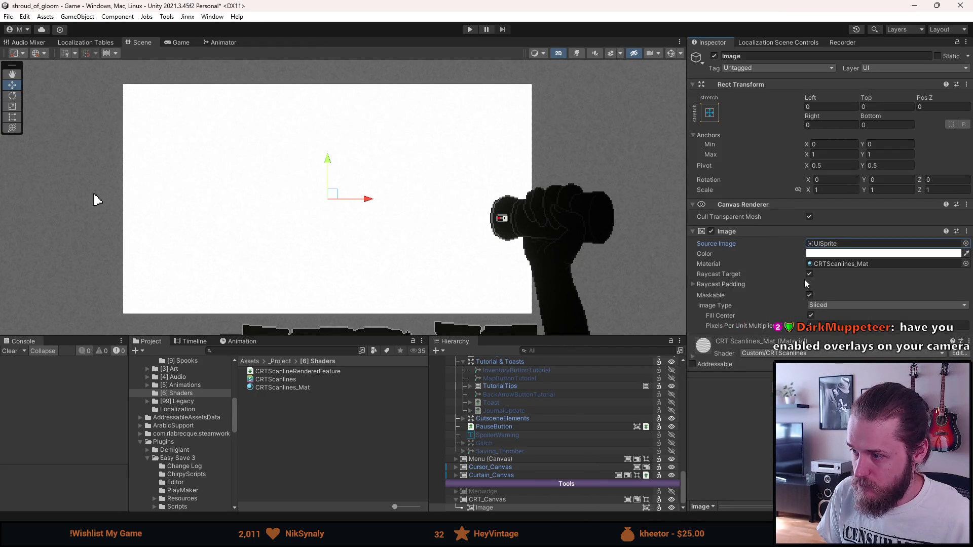
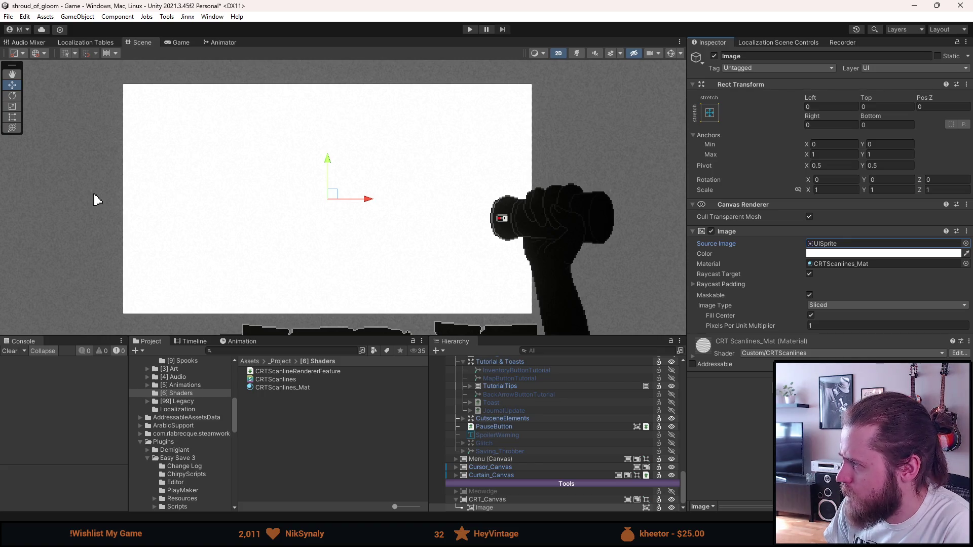
# Step: Open CRTScanlines.shader from the Project panel's Shaders folder in Visual Studio
pyautogui.doubleClick(281, 379)
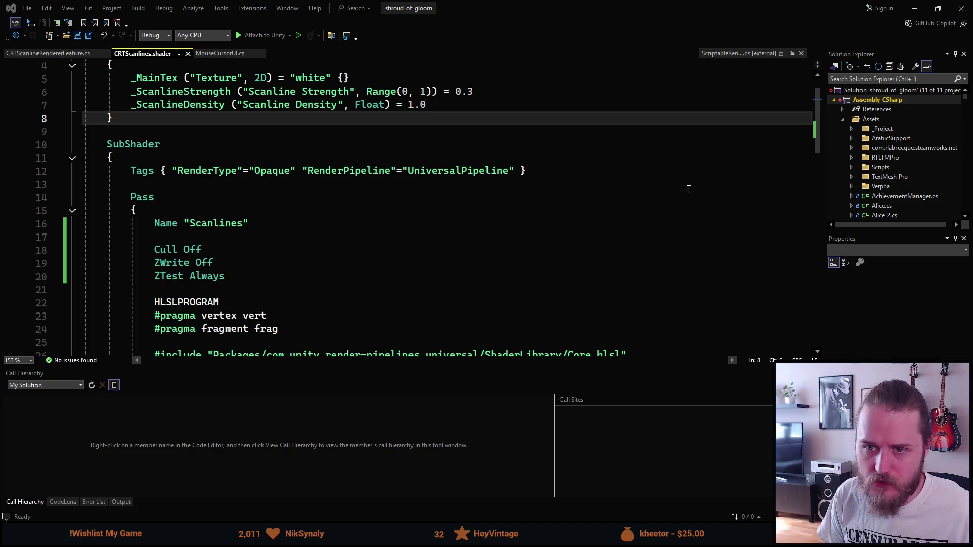
# Step: Rework the SubShader Tags line into a braced block with Queue, RenderType and RenderPipeline entries
pyautogui.click(365, 174)
pyautogui.press('Down')
pyautogui.hotkey('ctrl', 'z')
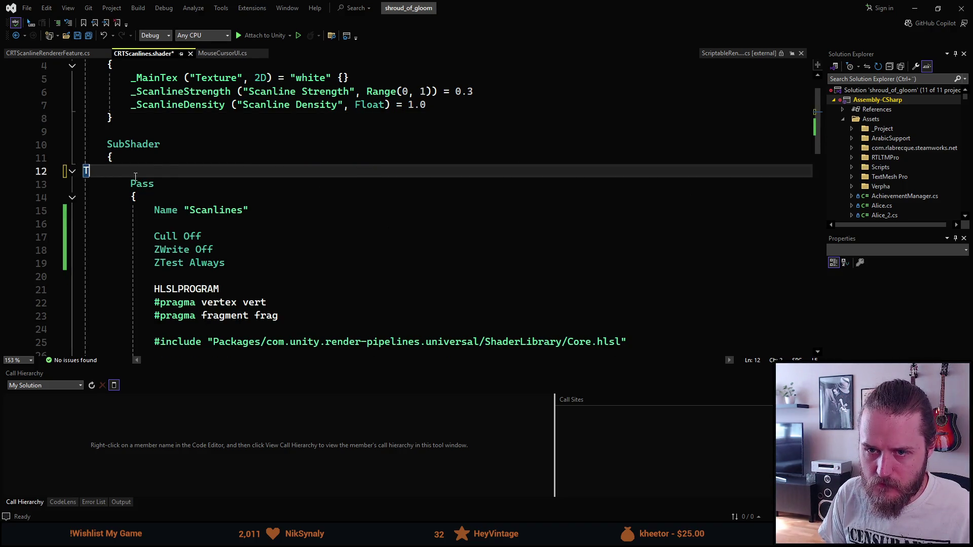
pyautogui.hotkey('ctrl', 'y')
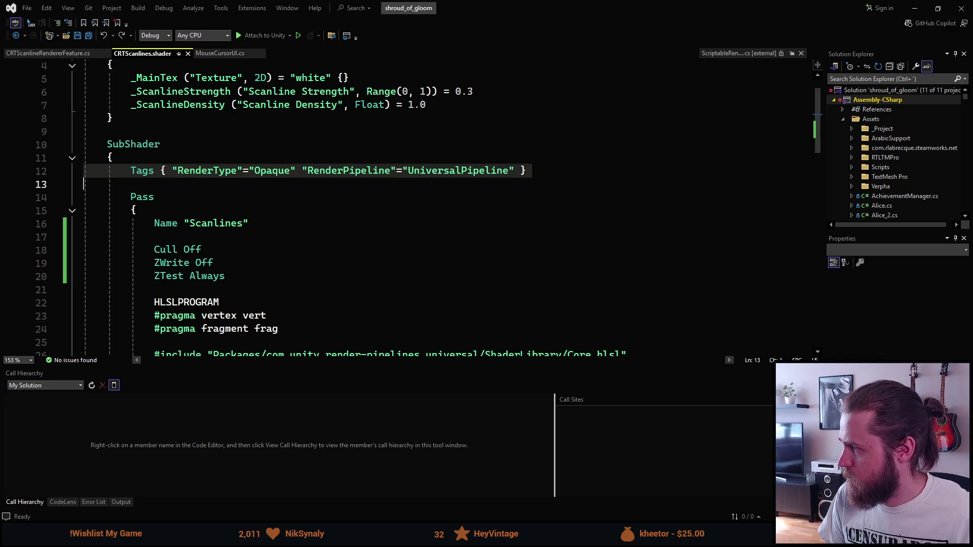
pyautogui.click(530, 171)
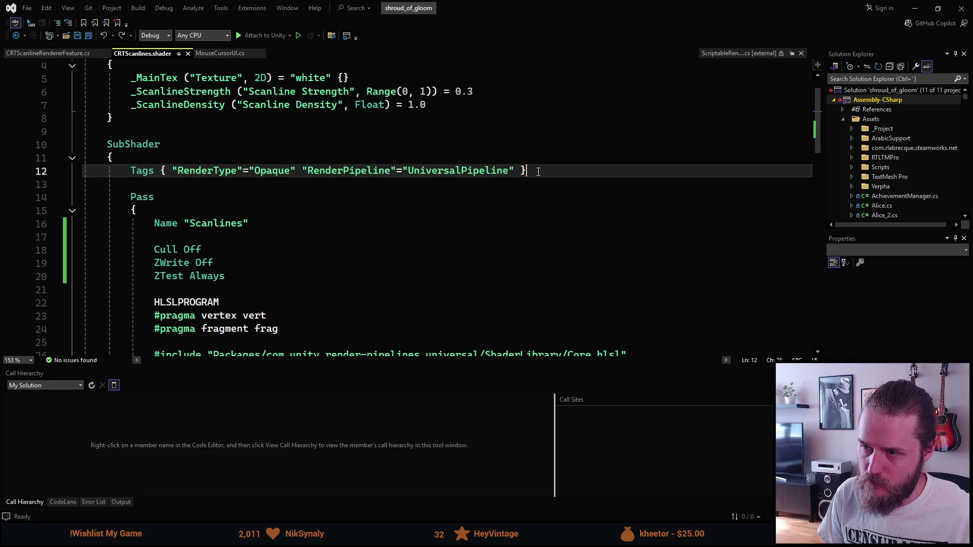
pyautogui.doubleClick(136, 171)
pyautogui.press('Left')
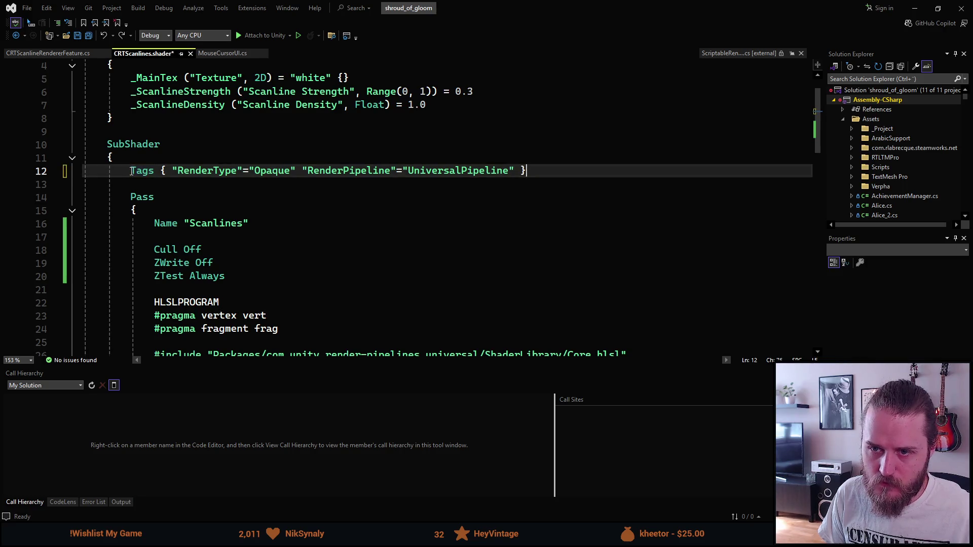
pyautogui.hotkey('ctrl', 'z')
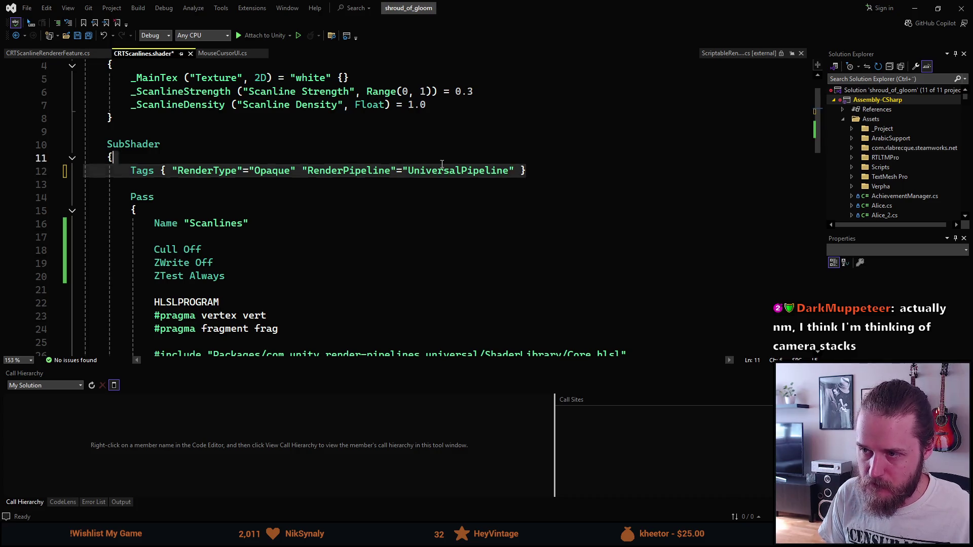
pyautogui.click(131, 171)
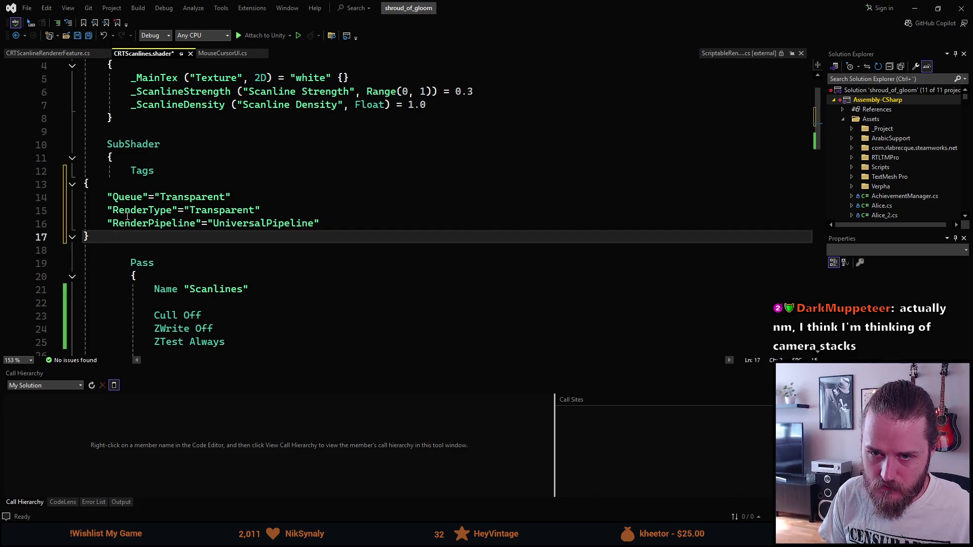
# Step: Tab-indent the three tag lines and the opening and closing braces of the Tags block
pyautogui.press('Tab')
pyautogui.press('Home')
pyautogui.press('Tab')
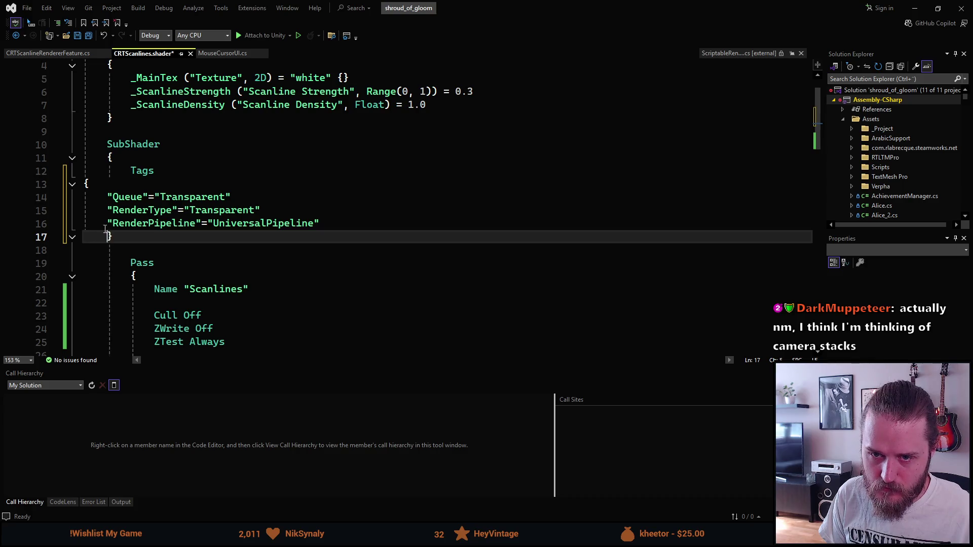
pyautogui.press('Up')
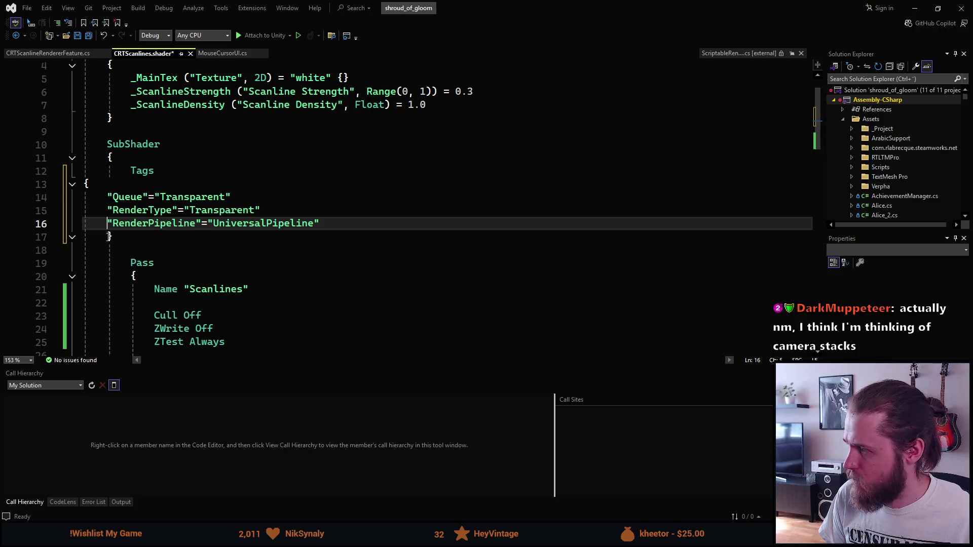
pyautogui.click(109, 236)
pyautogui.press('Tab')
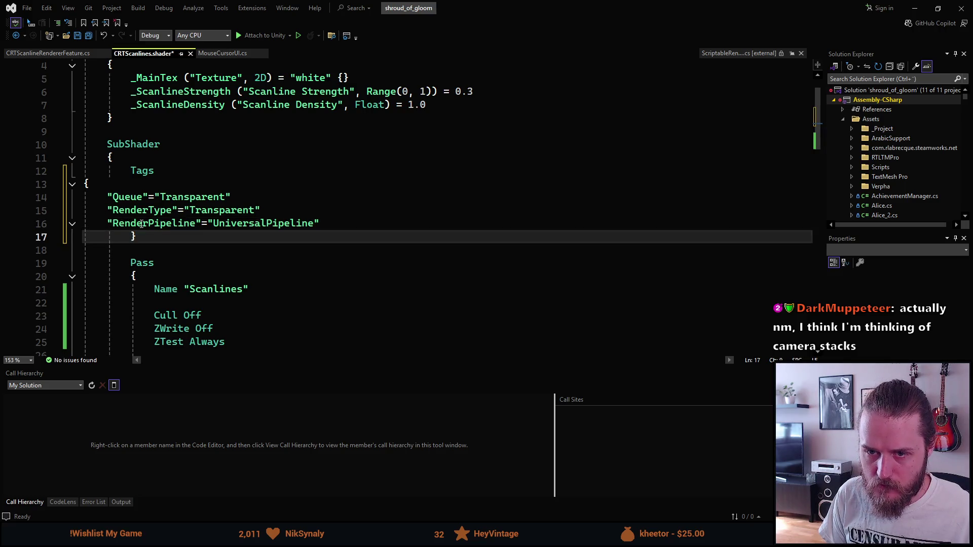
pyautogui.moveTo(324, 227)
pyautogui.mouseDown()
pyautogui.moveTo(86, 184)
pyautogui.moveTo(107, 197)
pyautogui.mouseUp()
pyautogui.press('Tab')
pyautogui.press('Tab')
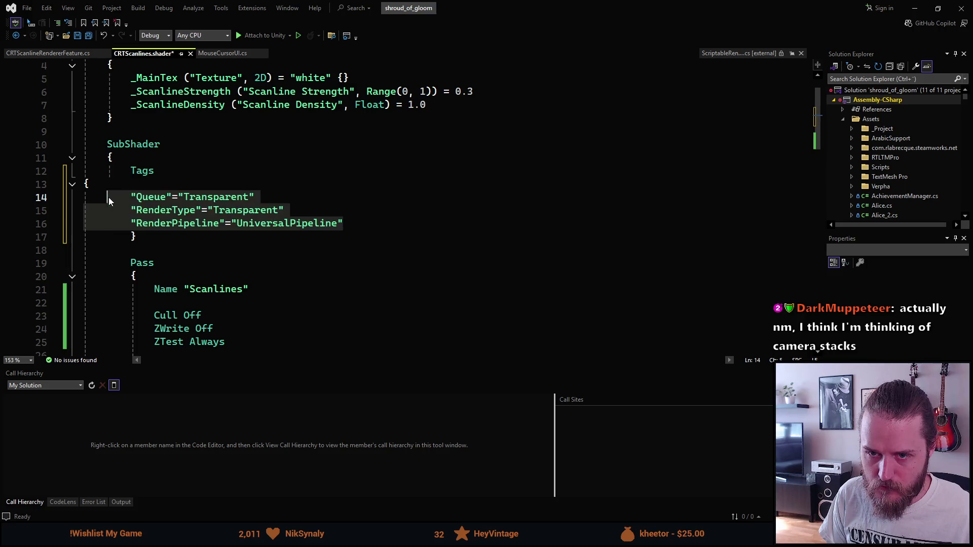
pyautogui.click(86, 184)
pyautogui.press('Tab')
pyautogui.press('Tab')
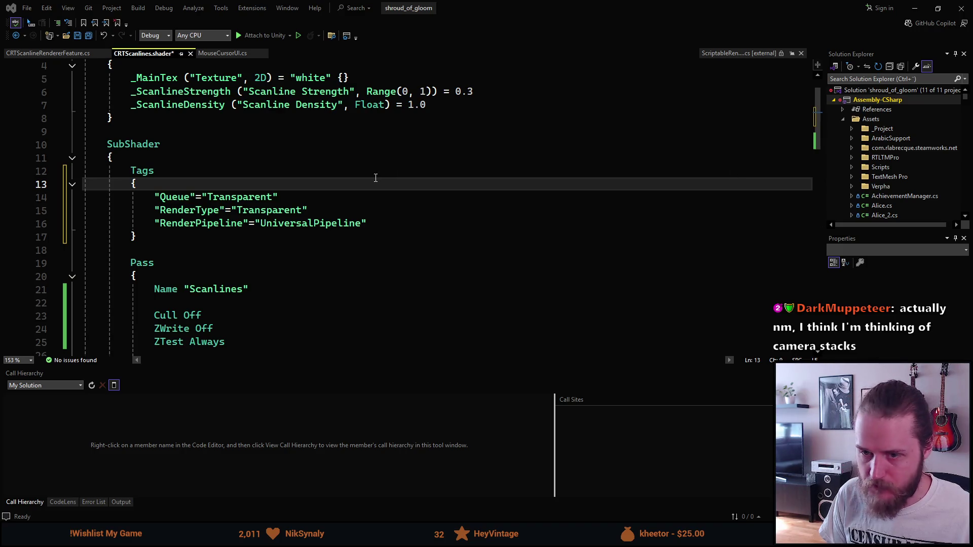
pyautogui.scroll(-1, 374, 179)
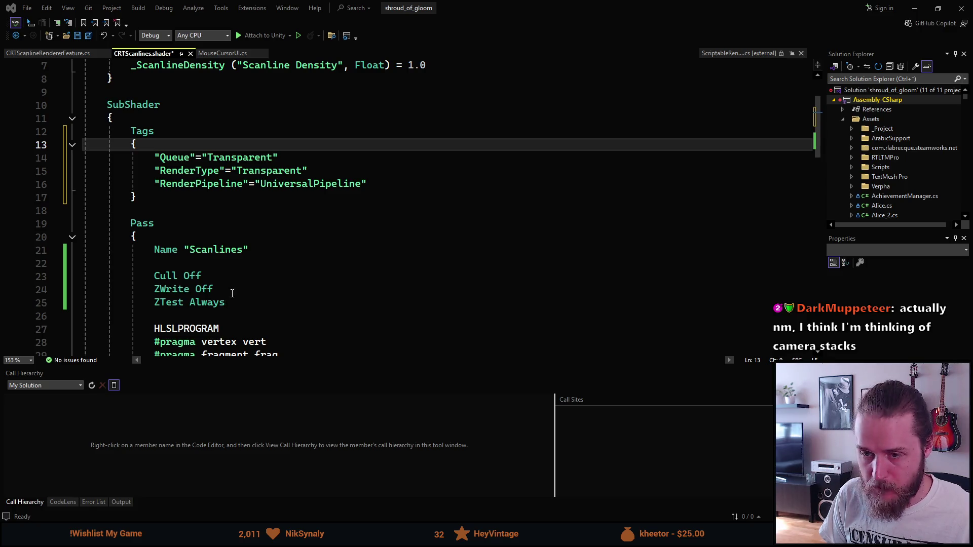
# Step: Add a 'Blend SrcAlpha OneMinusSrcAlpha' line above Cull Off in the Scanlines pass
pyautogui.moveTo(227, 303); pyautogui.dragTo(152, 280)
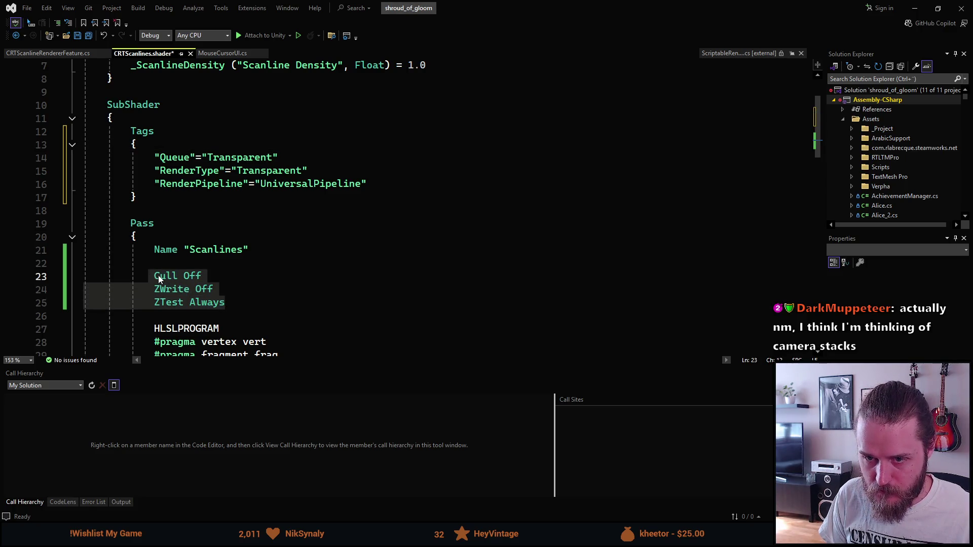
pyautogui.doubleClick(160, 276)
pyautogui.doubleClick(219, 303)
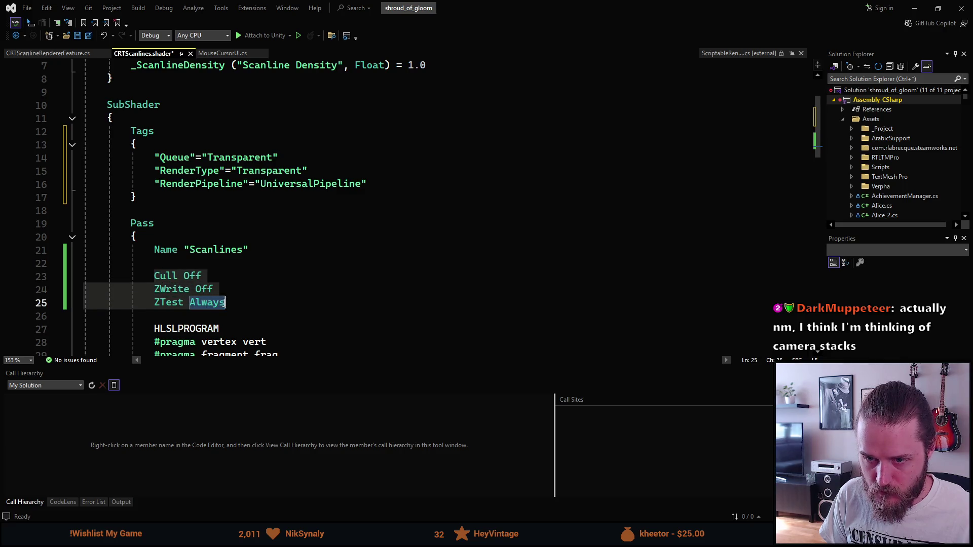
pyautogui.hotkey('ctrl', 'z')
# Step: Align the Cull Off, ZWrite Off and ZTest Always lines with the Blend line
pyautogui.doubleClick(84, 316)
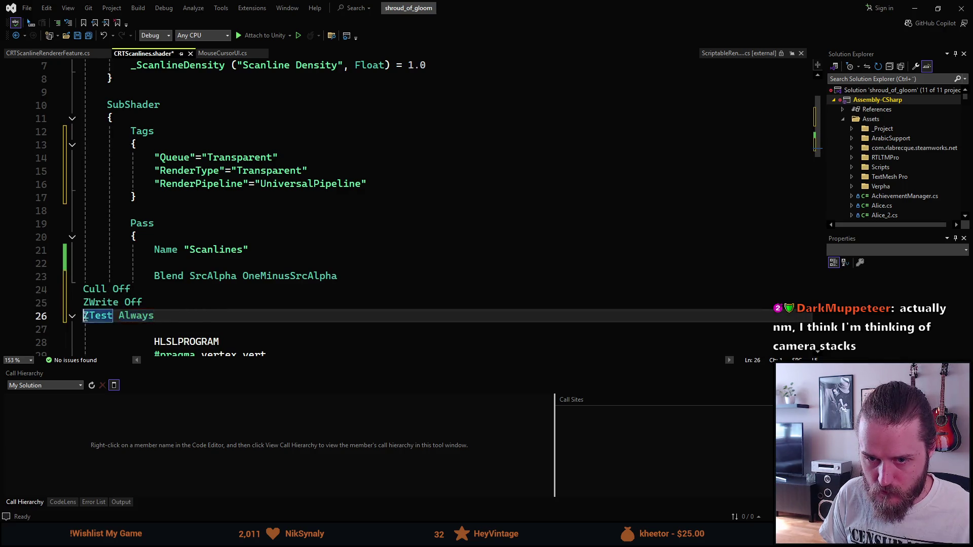
pyautogui.press('Tab')
pyautogui.press('Tab')
pyautogui.press('Tab')
pyautogui.doubleClick(87, 303)
pyautogui.press('Tab')
pyautogui.press('Tab')
pyautogui.press('Tab')
pyautogui.doubleClick(86, 289)
pyautogui.press('Tab')
pyautogui.press('Tab')
pyautogui.press('Tab')
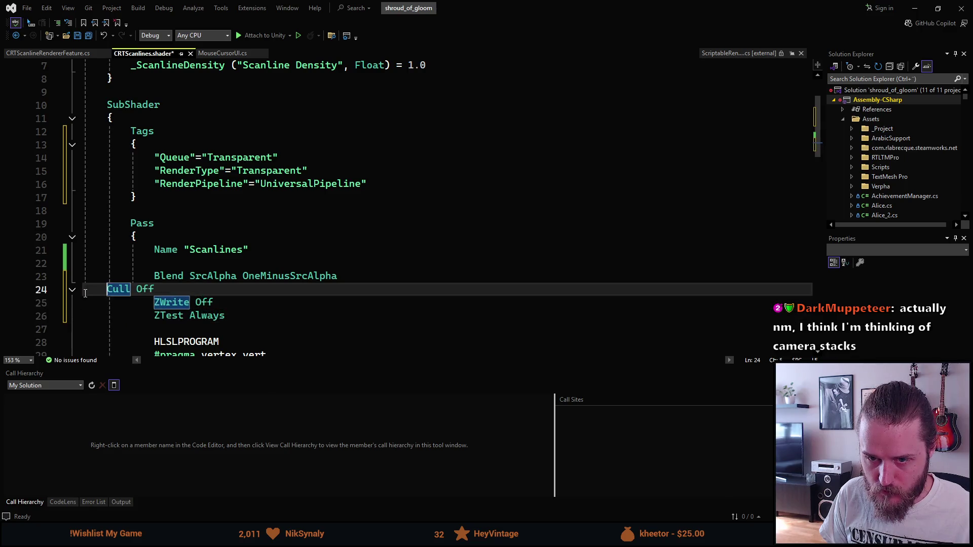
pyautogui.scroll(-2, 238, 323)
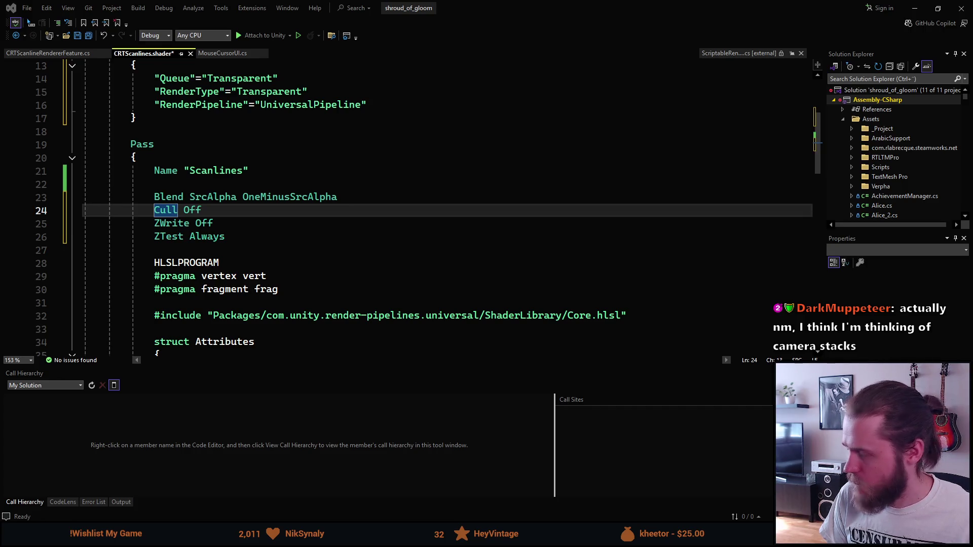
pyautogui.scroll(-14, 434, 264)
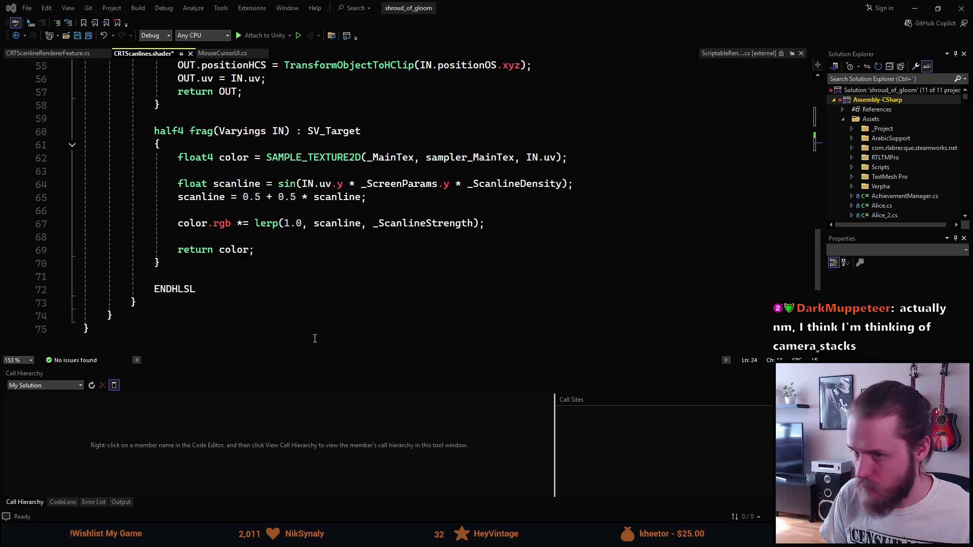
# Step: Add 'color.a = 0.15;' before 'return color;' in frag, save, and return to Unity
pyautogui.click(227, 239)
pyautogui.press('Return')
pyautogui.write('color.a = 0.15;')
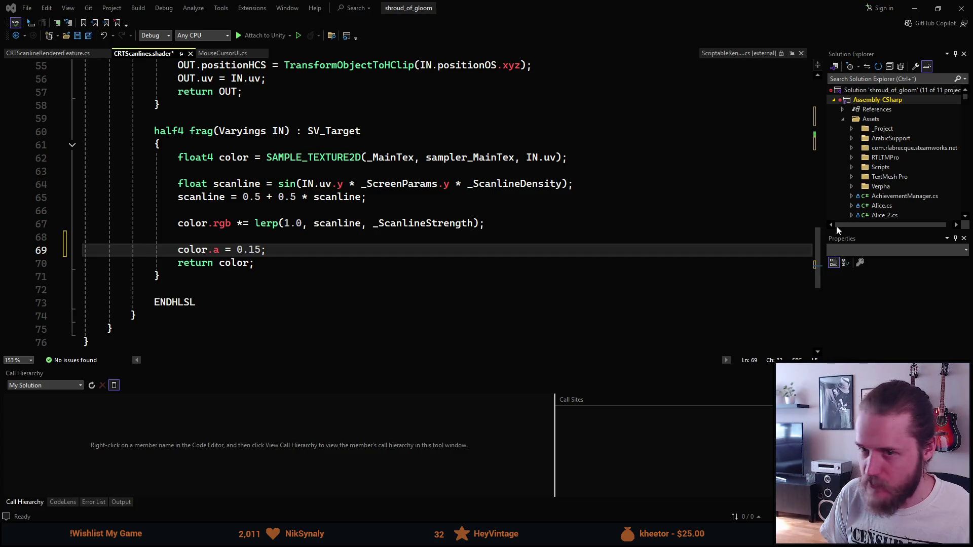
pyautogui.hotkey('ctrl', 's')
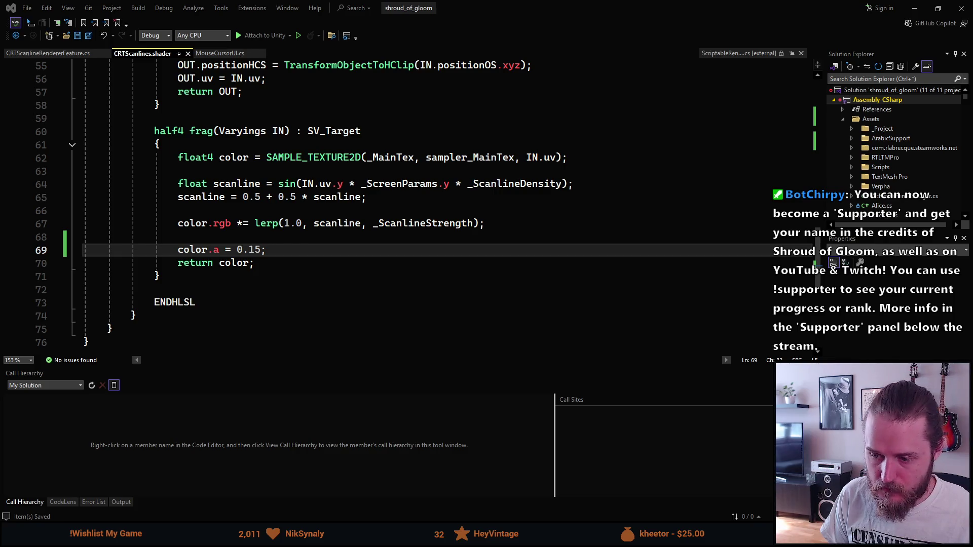
pyautogui.hotkey('alt', 'Tab')
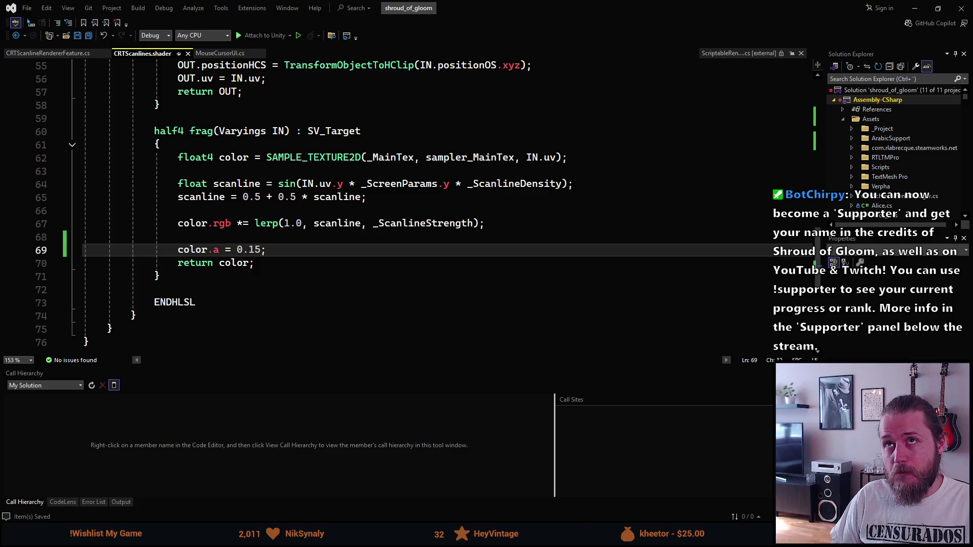
pyautogui.click(915, 8)
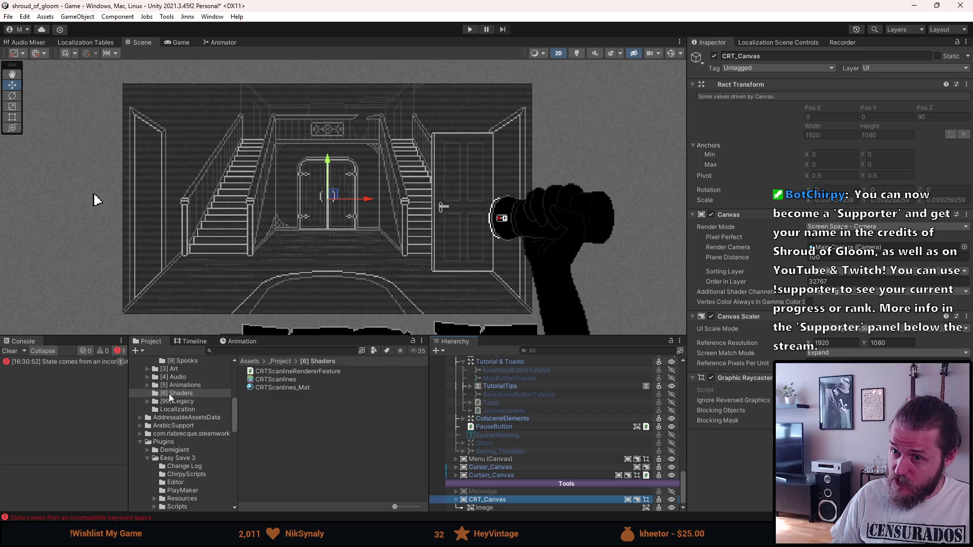
# Step: Clear the console and try CRT_Canvas in Screen Space - Overlay, checking the Game view
pyautogui.click(14, 355)
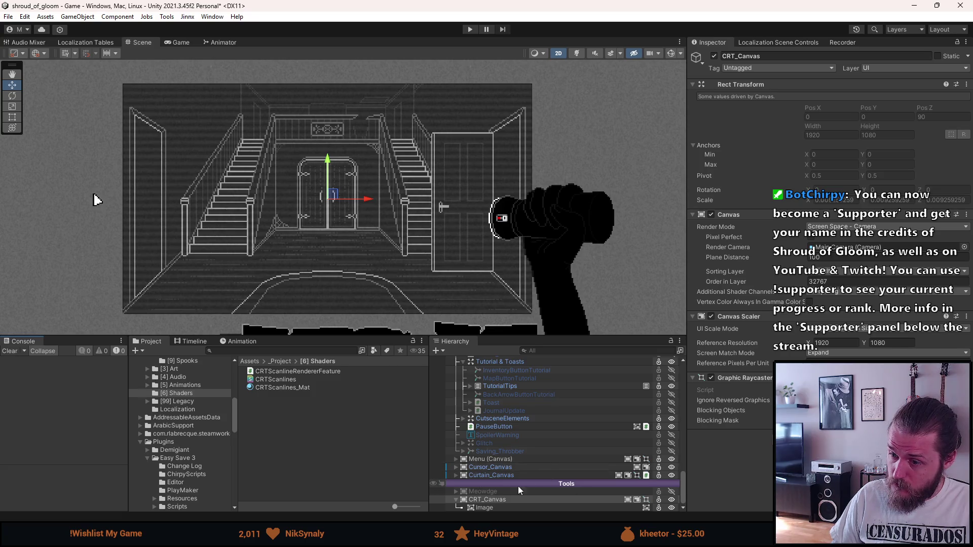
pyautogui.click(632, 451)
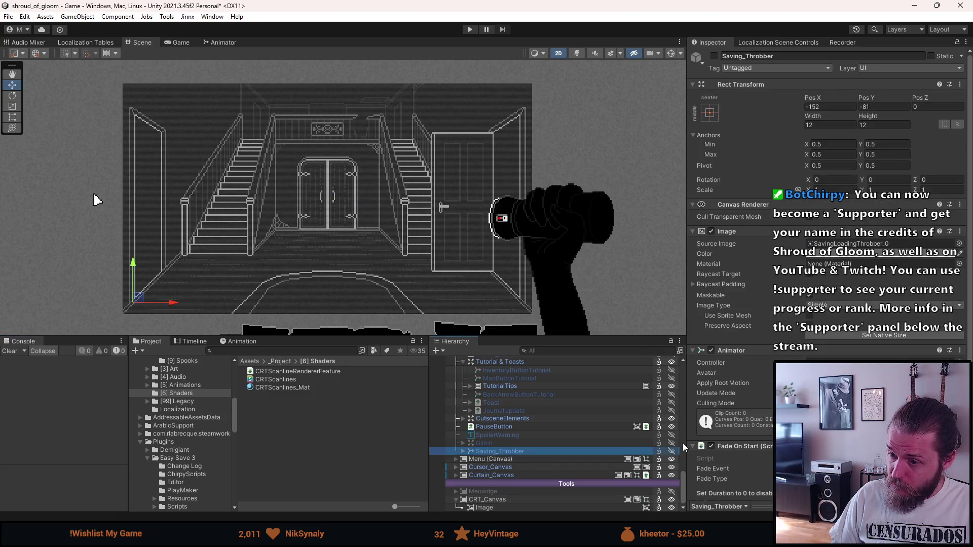
pyautogui.click(500, 501)
pyautogui.click(823, 226)
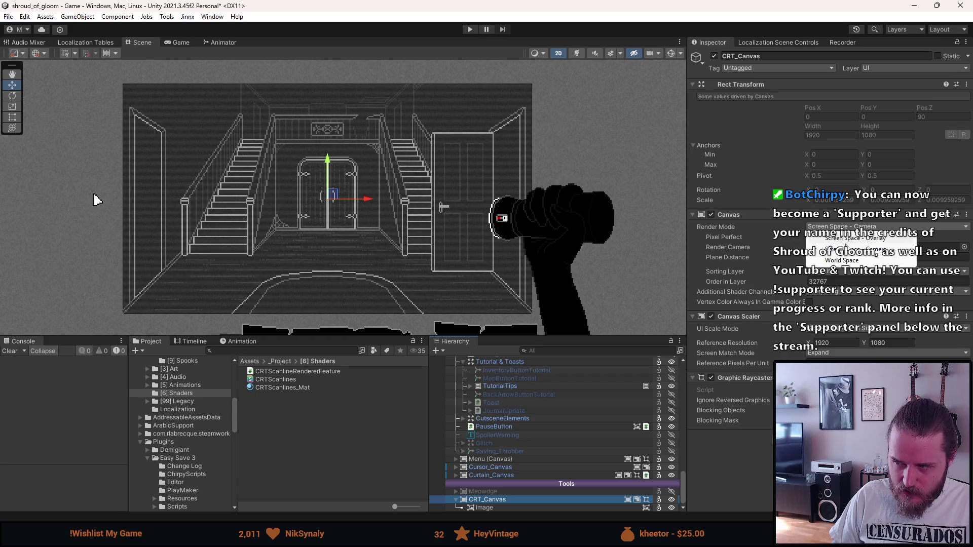
pyautogui.click(849, 238)
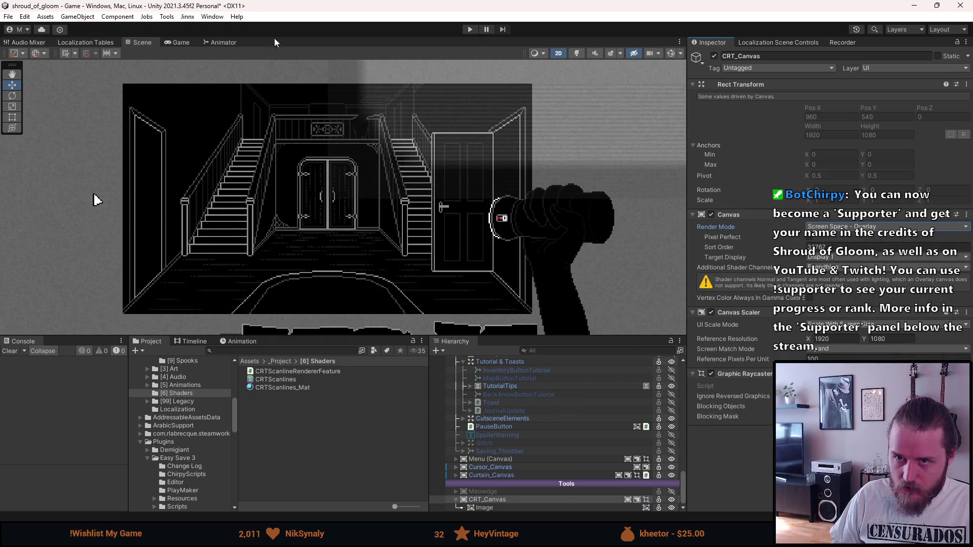
pyautogui.click(180, 43)
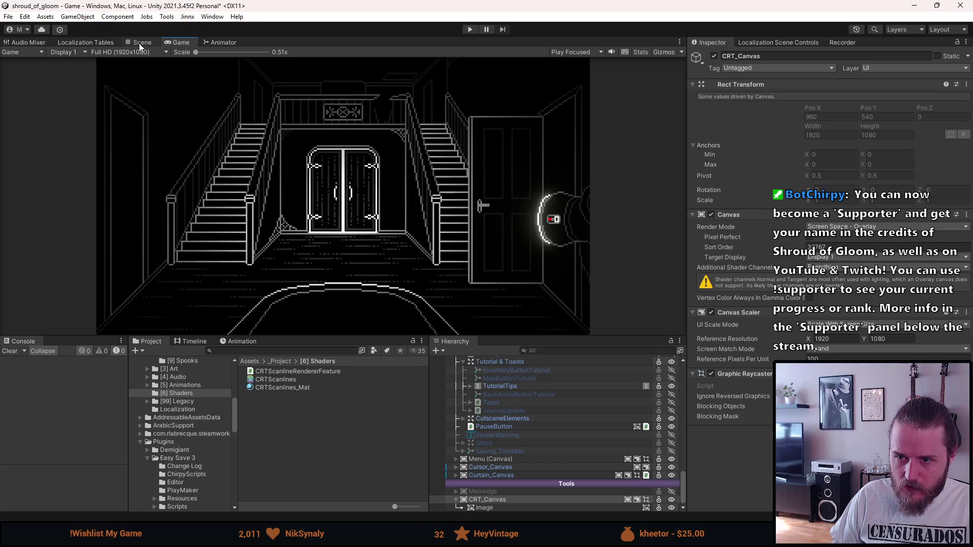
pyautogui.click(140, 44)
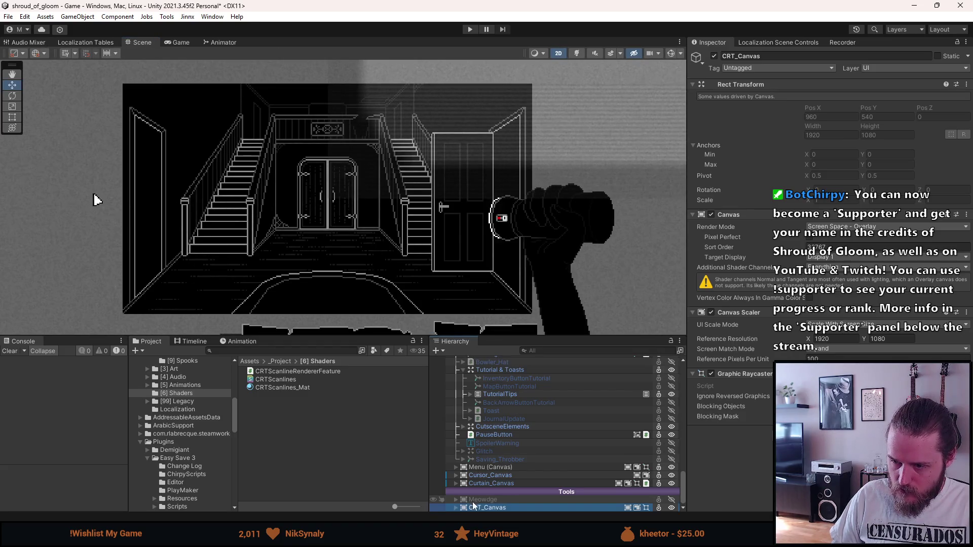
# Step: Move CRT_Canvas above System and render it in Screen Space - Camera through Main Camera
pyautogui.moveTo(458, 502)
pyautogui.mouseDown()
pyautogui.moveTo(481, 355)
pyautogui.moveTo(483, 377)
pyautogui.mouseUp()
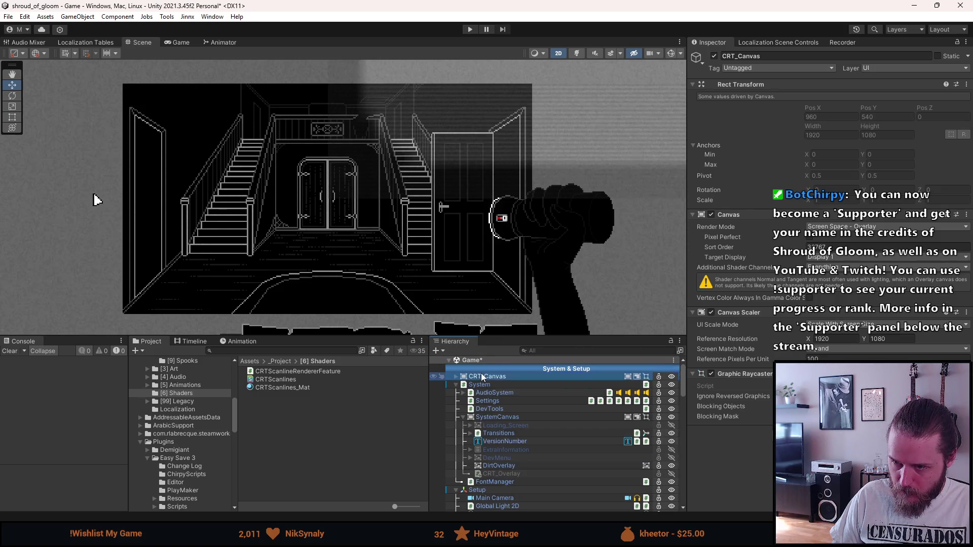
pyautogui.click(180, 43)
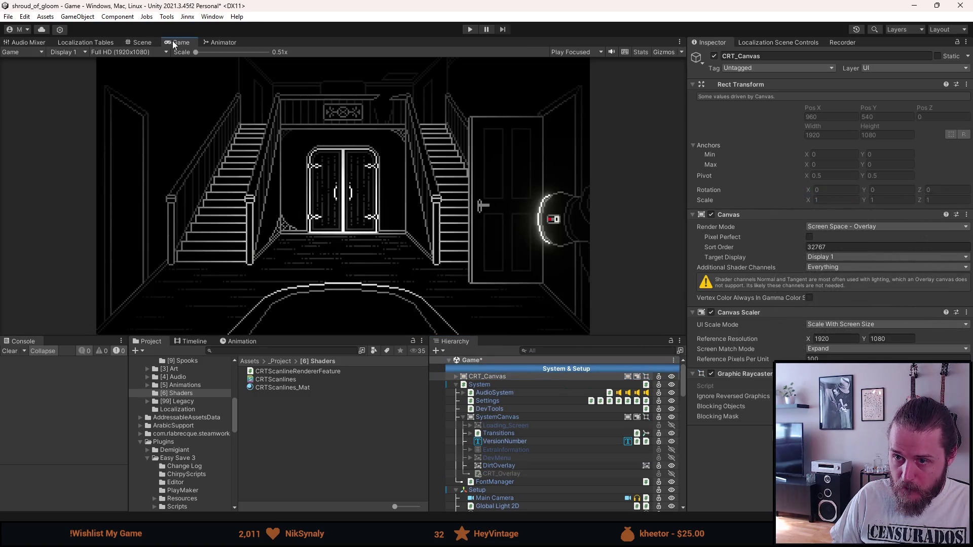
pyautogui.click(143, 43)
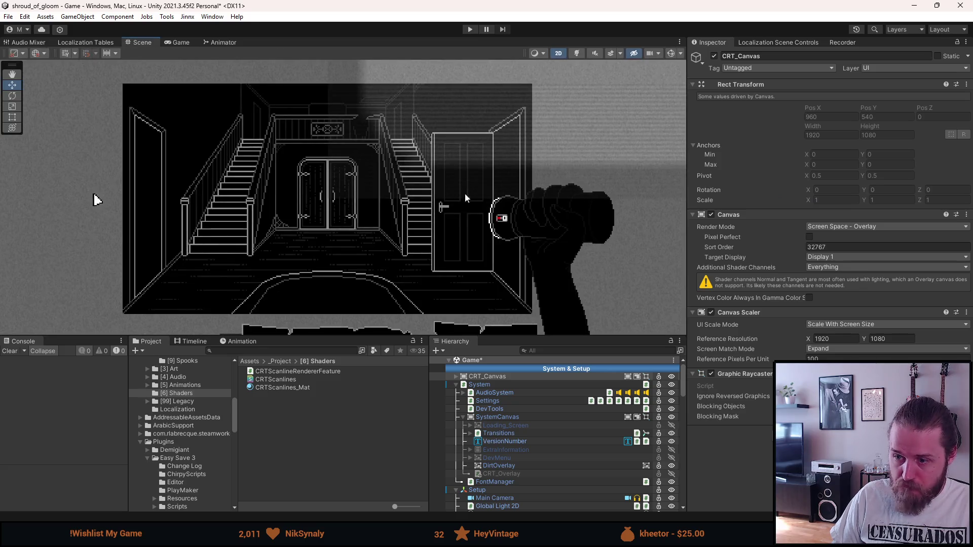
pyautogui.click(864, 228)
pyautogui.click(864, 249)
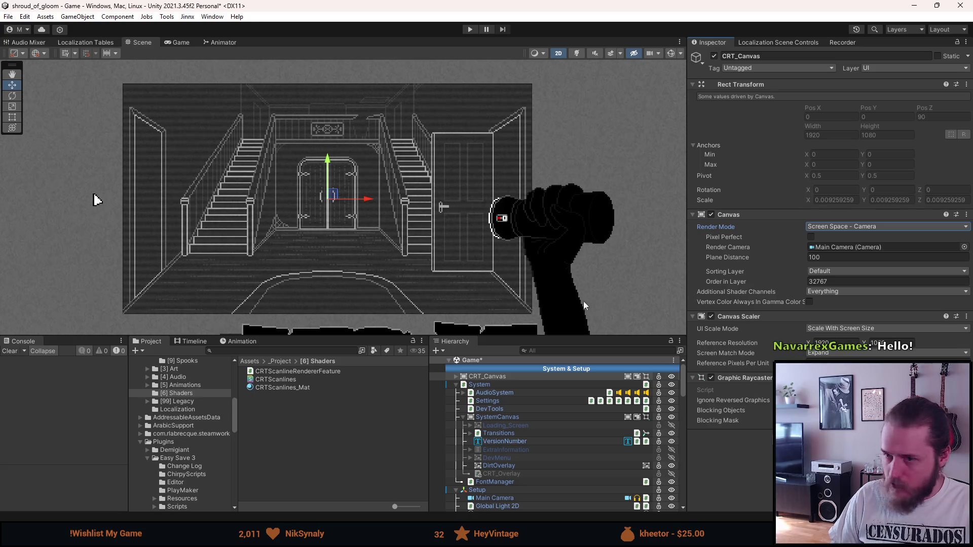
pyautogui.click(177, 43)
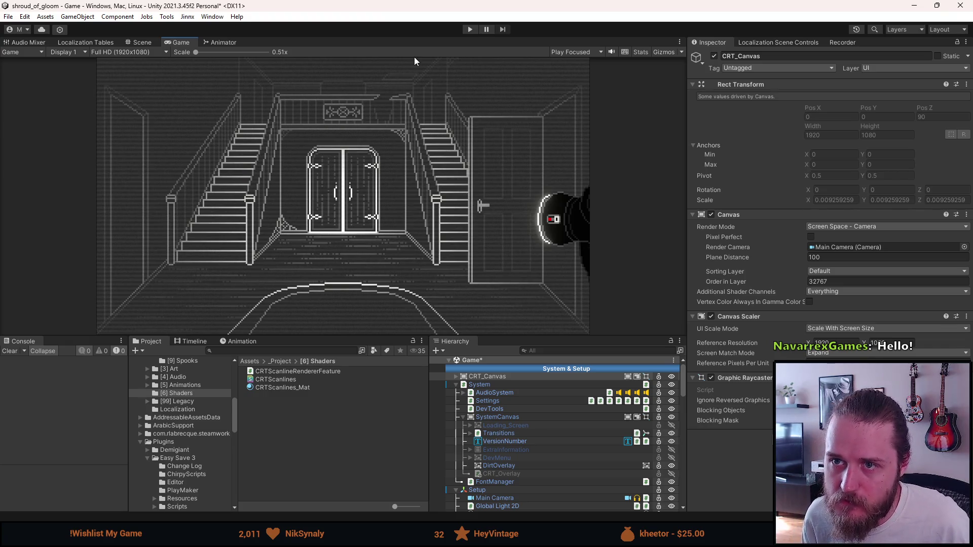
# Step: Save the scene and play-test the scanlines, opening and closing the pause menu
pyautogui.hotkey('ctrl', 's')
pyautogui.click(470, 29)
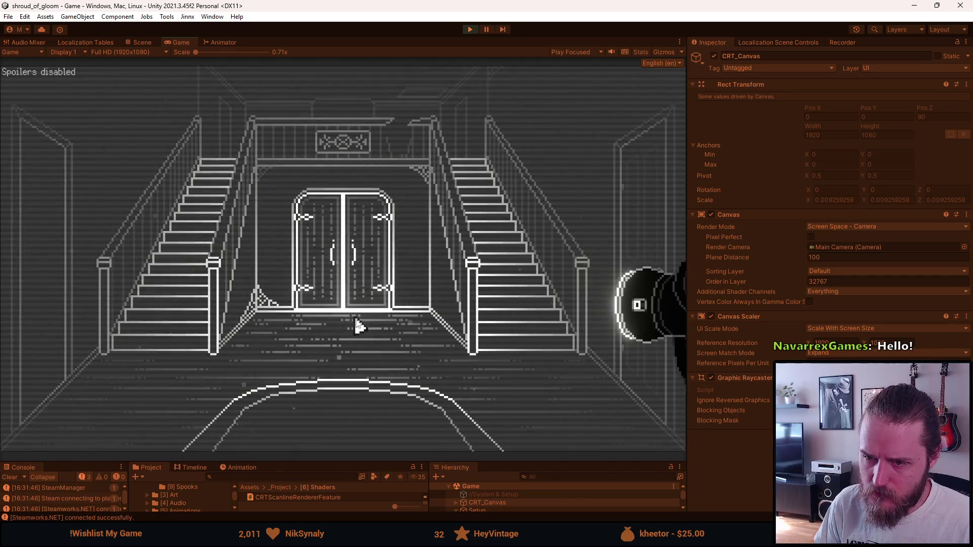
pyautogui.press('Escape')
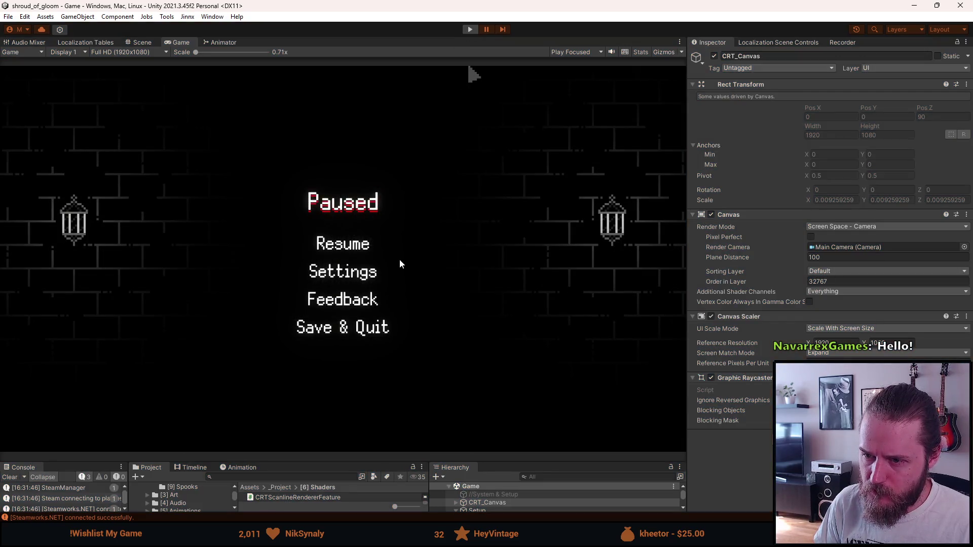
pyautogui.press('Escape')
# Step: Enlarge the bottom panels and compare the UI, Menu and CRT_Canvas canvas settings
pyautogui.moveTo(350, 462); pyautogui.dragTo(350, 307)
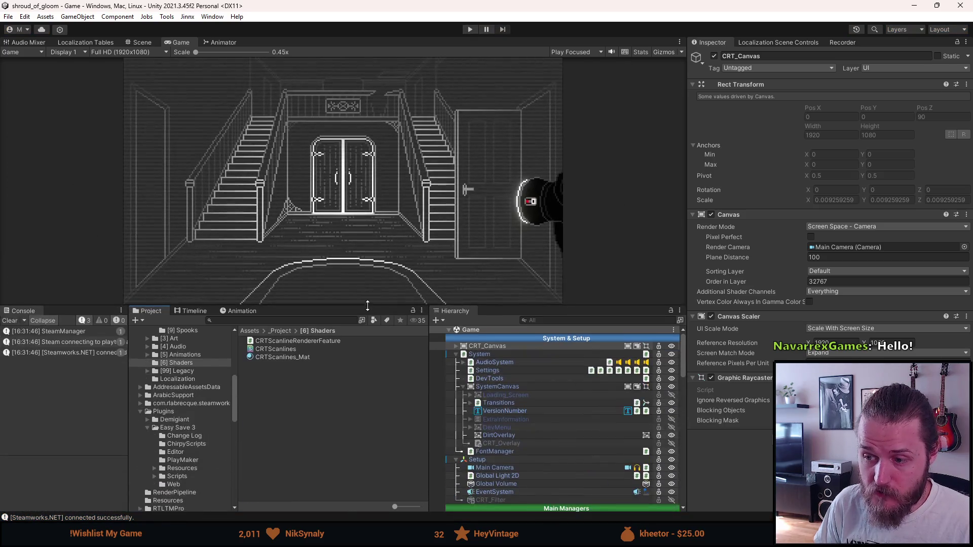
pyautogui.scroll(-5, 528, 440)
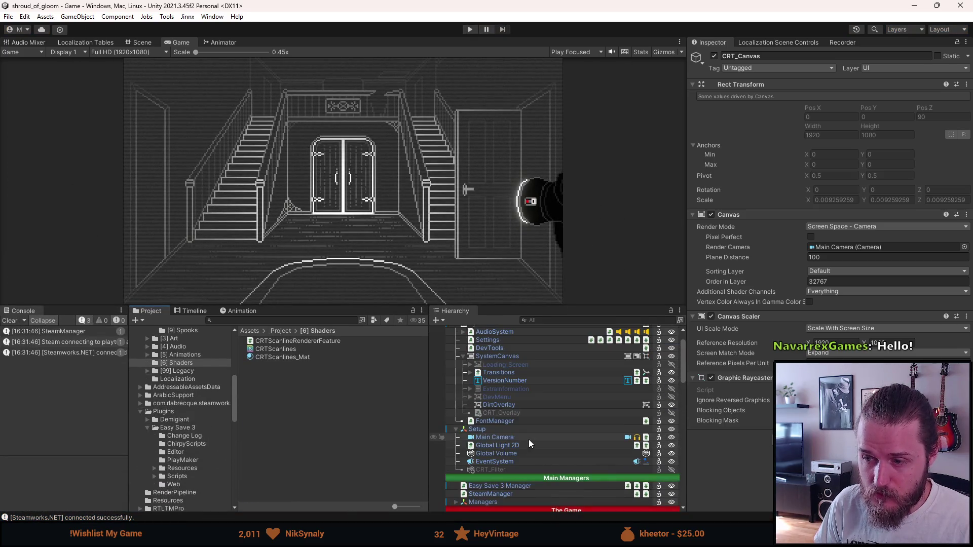
pyautogui.scroll(-10, 528, 440)
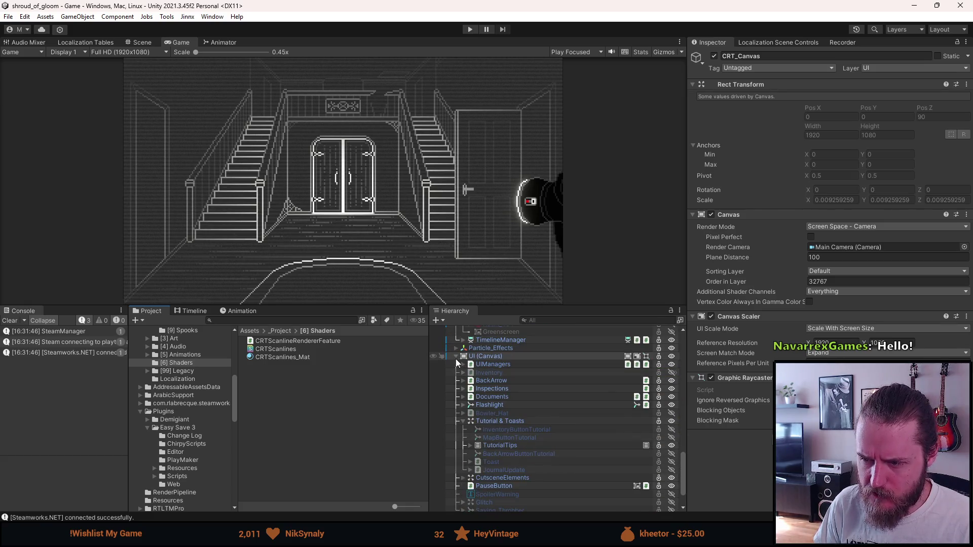
pyautogui.click(456, 356)
pyautogui.click(501, 470)
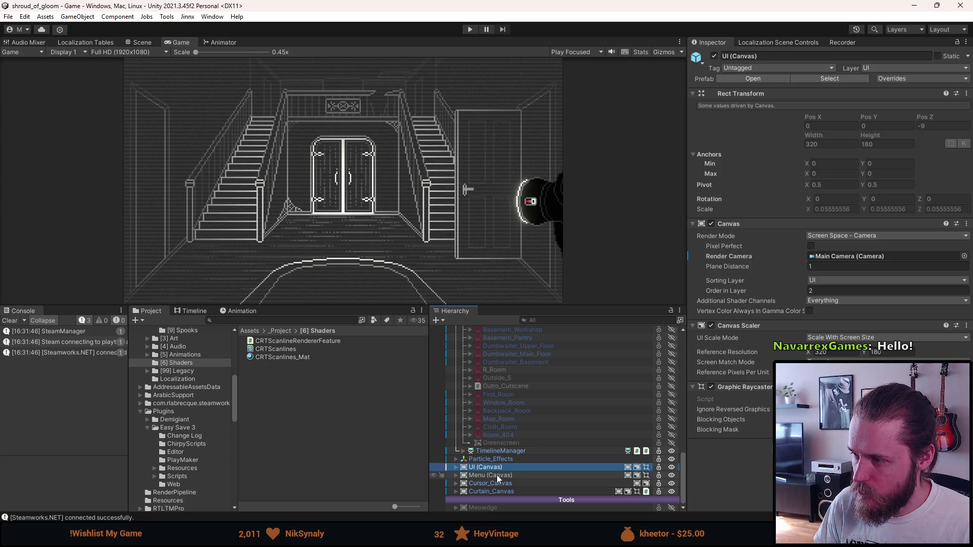
pyautogui.click(497, 476)
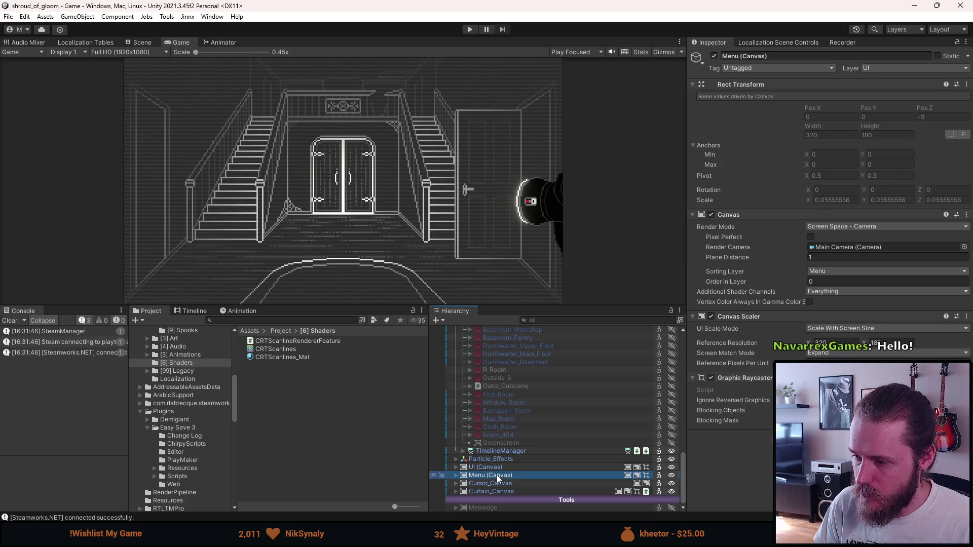
pyautogui.scroll(15, 497, 476)
pyautogui.click(507, 347)
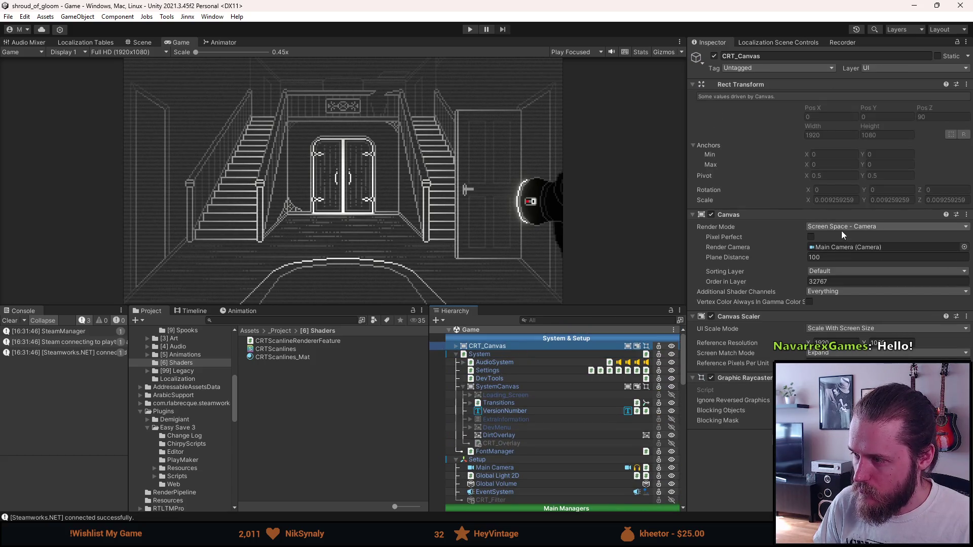
# Step: Switch CRT_Canvas to Overlay and back to Screen Space - Camera, set a sorting layer and Order 32767
pyautogui.click(843, 232)
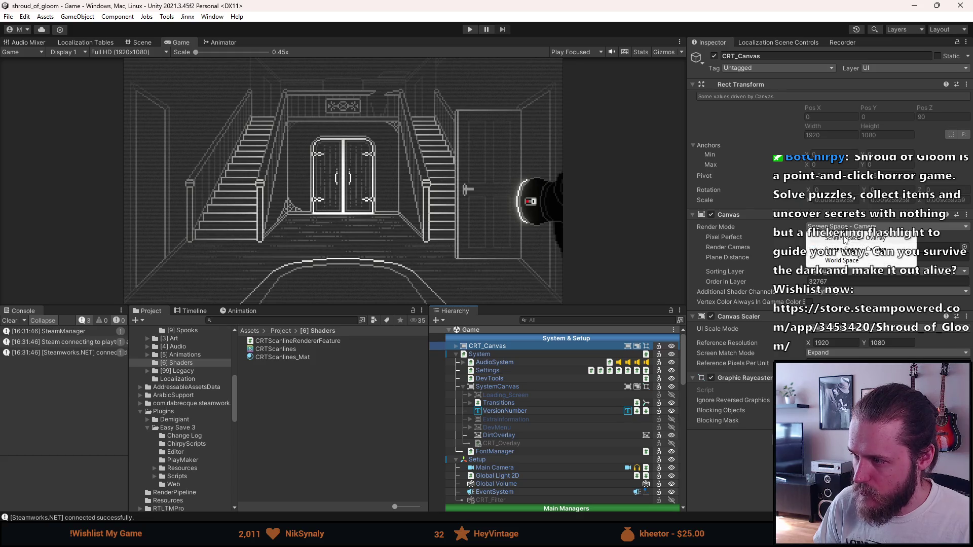
pyautogui.click(844, 238)
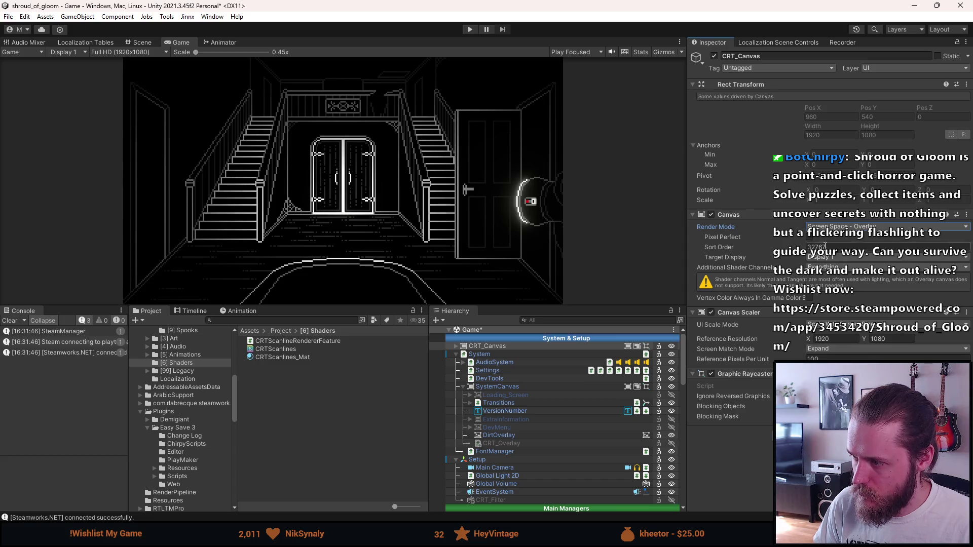
pyautogui.click(831, 227)
pyautogui.click(838, 248)
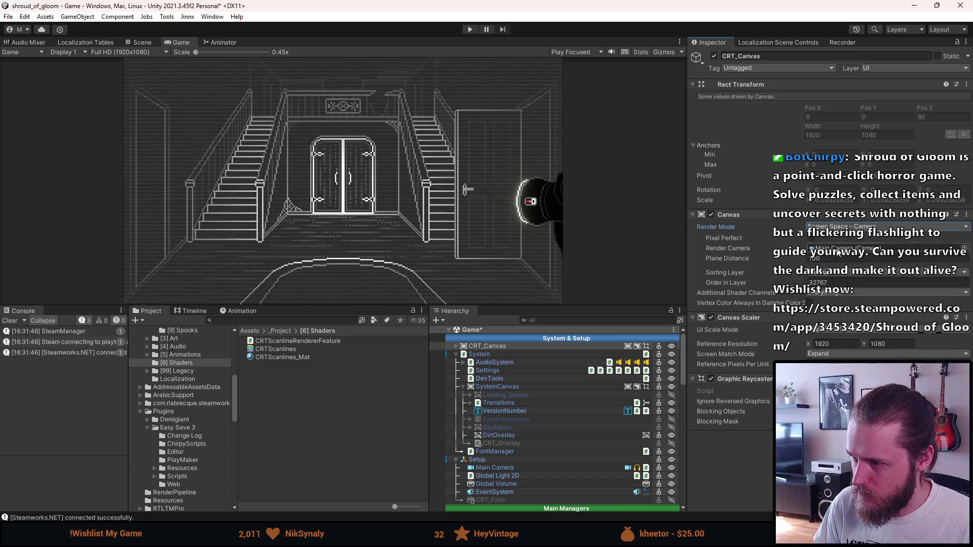
pyautogui.click(828, 274)
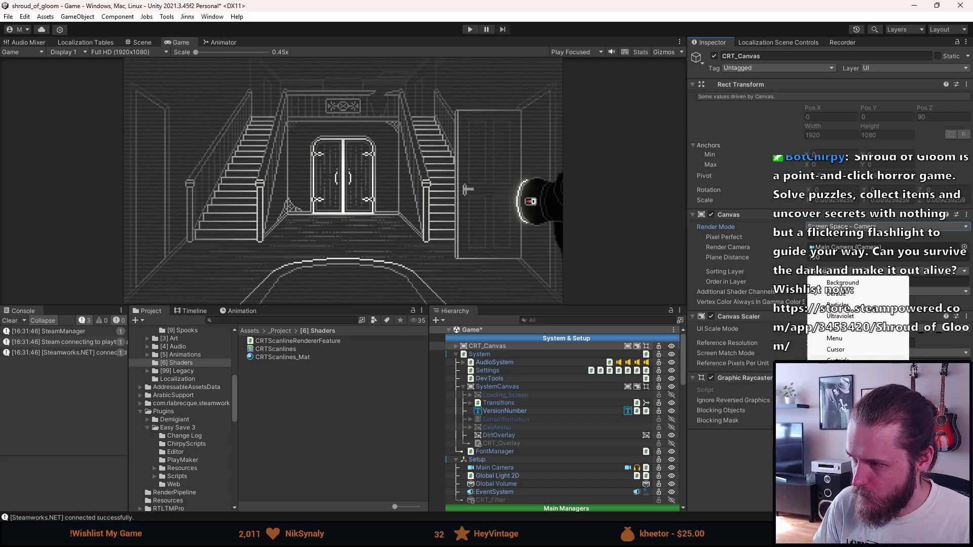
pyautogui.click(848, 340)
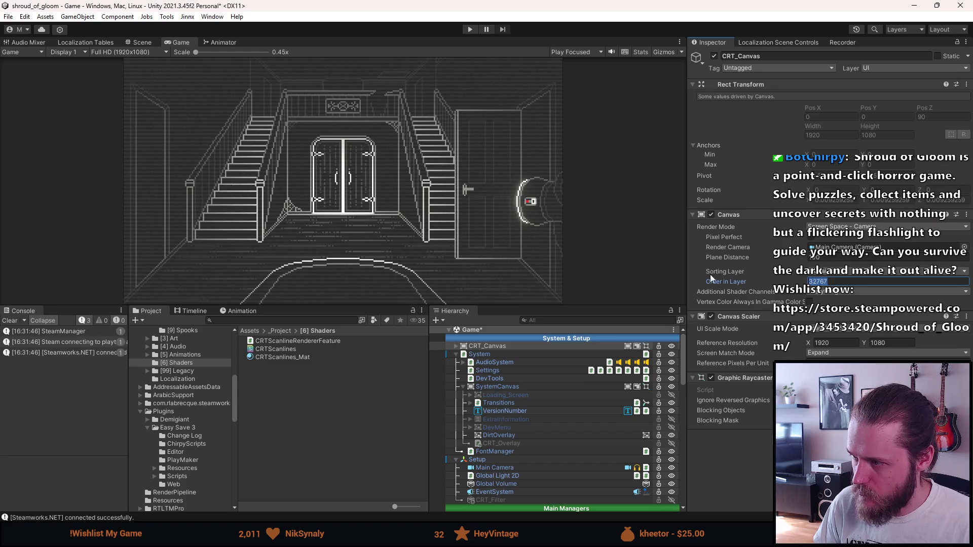
pyautogui.click(758, 490)
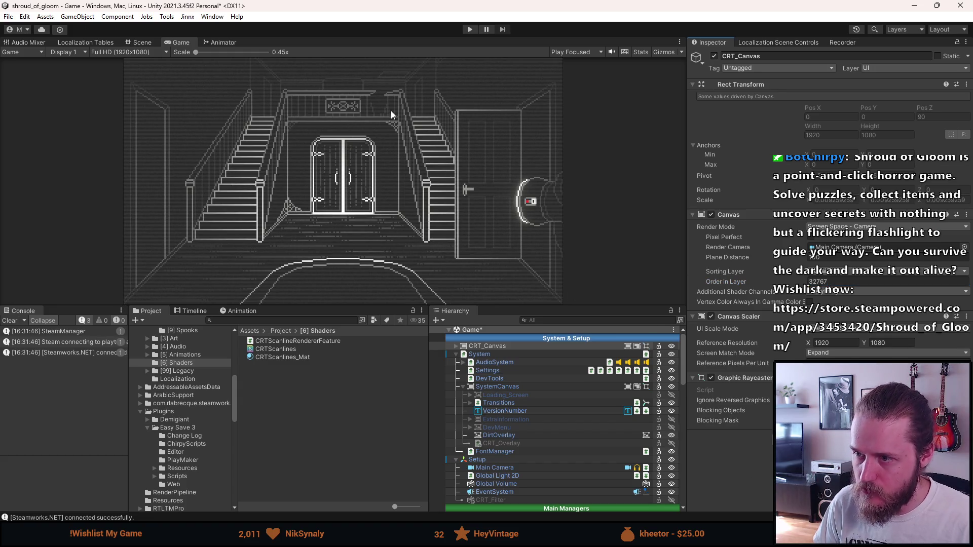
pyautogui.scroll(-3, 539, 499)
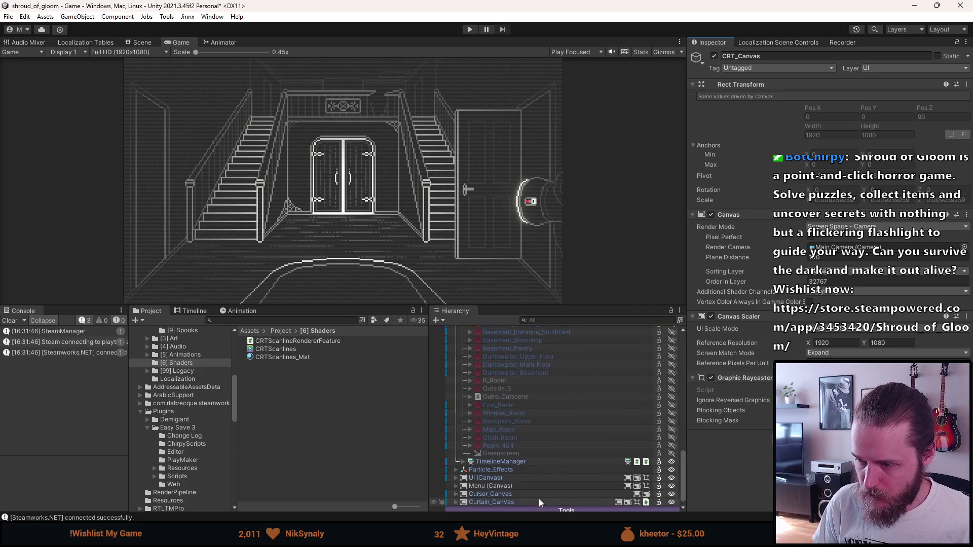
pyautogui.scroll(3, 540, 499)
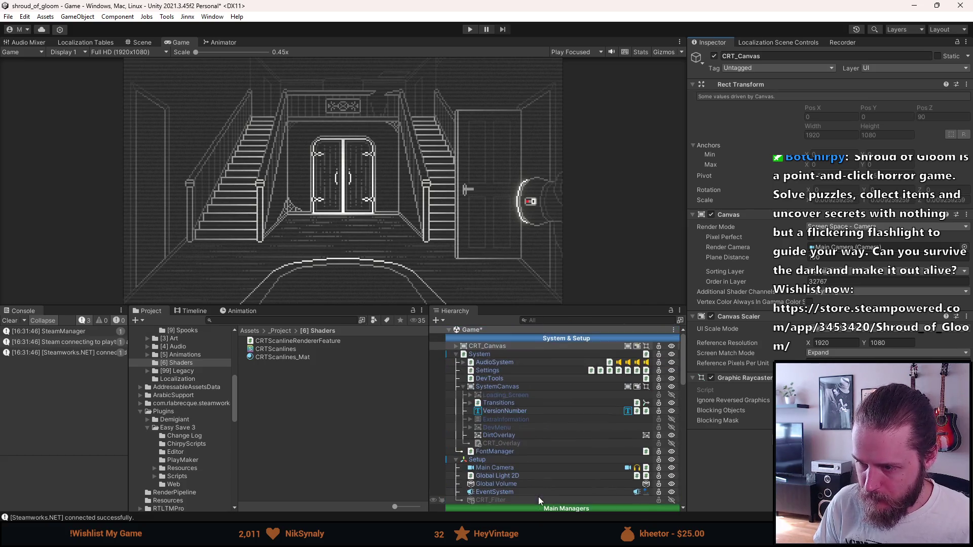
pyautogui.click(457, 347)
# Step: Select the Image under CRT_Canvas, try its colour picker, then select the CRTScanlines_Mat material
pyautogui.click(485, 354)
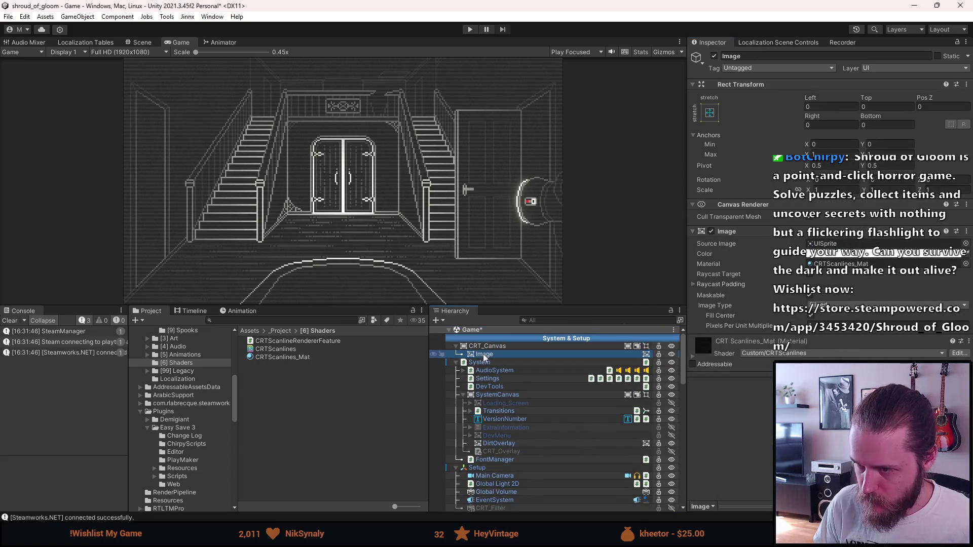
pyautogui.click(810, 274)
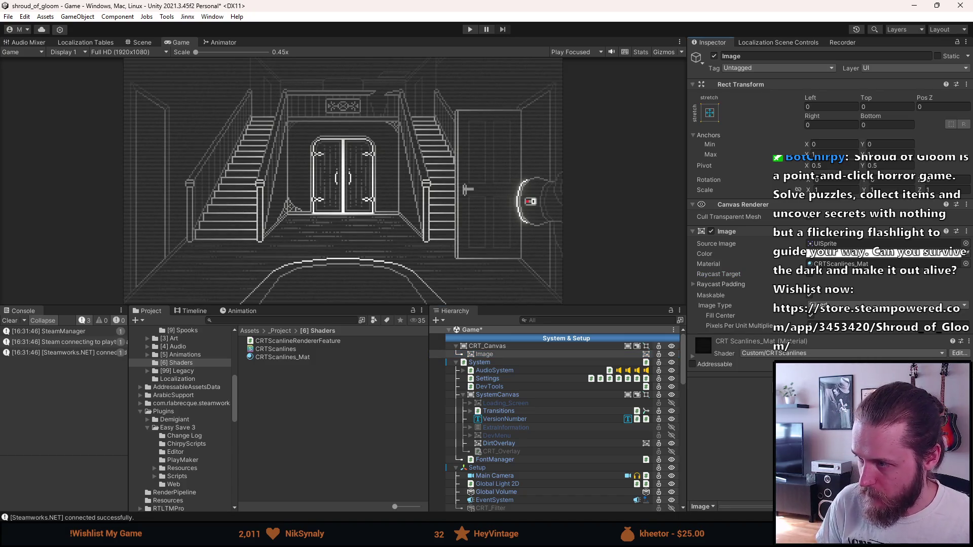
pyautogui.click(830, 255)
pyautogui.click(870, 311)
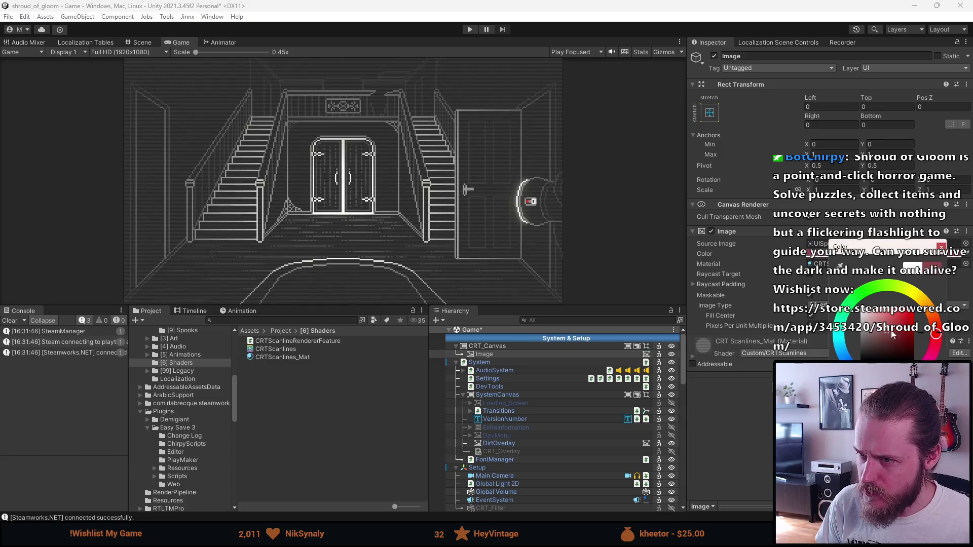
pyautogui.press('Escape')
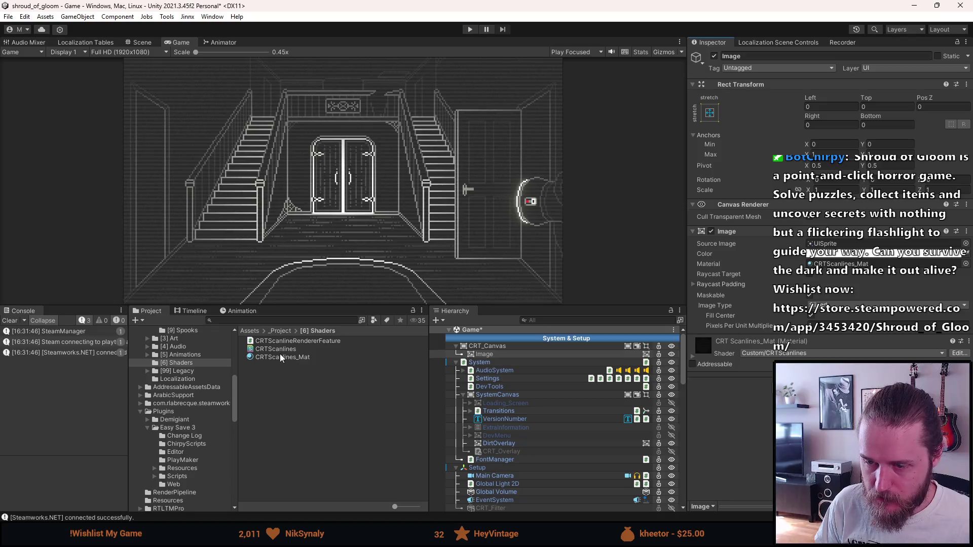
pyautogui.click(281, 357)
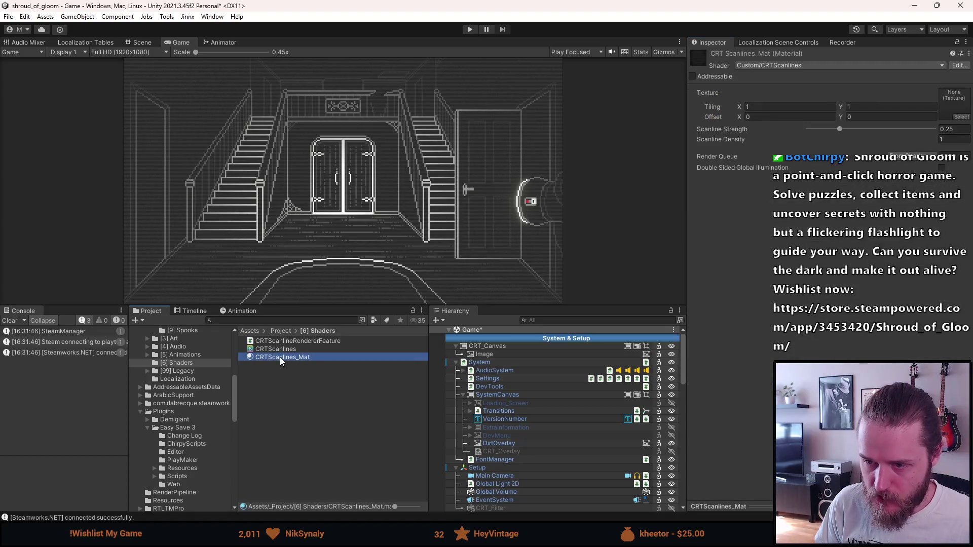
# Step: Drag Scanline Strength up to 1 and set Scanline Density to 2.99 on CRTScanlines_Mat
pyautogui.moveTo(842, 131)
pyautogui.mouseDown()
pyautogui.moveTo(931, 140)
pyautogui.moveTo(776, 136)
pyautogui.mouseUp()
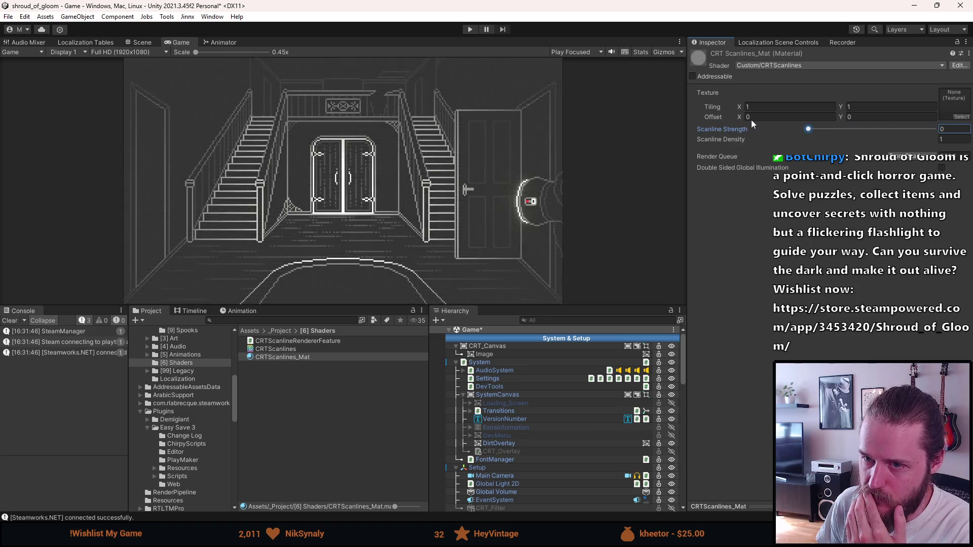
pyautogui.moveTo(808, 128)
pyautogui.mouseDown()
pyautogui.moveTo(933, 130)
pyautogui.moveTo(808, 130)
pyautogui.mouseUp()
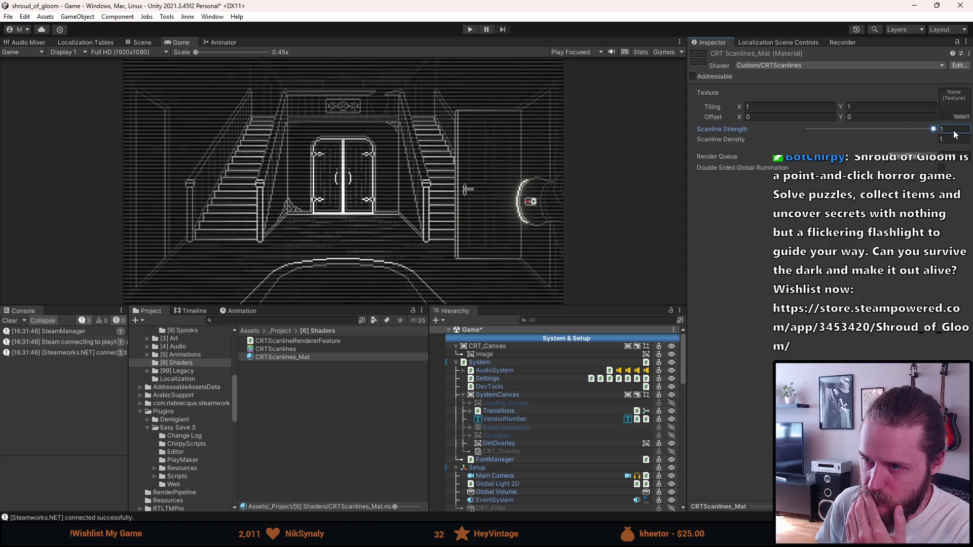
pyautogui.moveTo(808, 129)
pyautogui.mouseDown()
pyautogui.moveTo(931, 130)
pyautogui.moveTo(859, 136)
pyautogui.moveTo(902, 142)
pyautogui.moveTo(868, 129)
pyautogui.moveTo(786, 131)
pyautogui.moveTo(962, 139)
pyautogui.mouseUp()
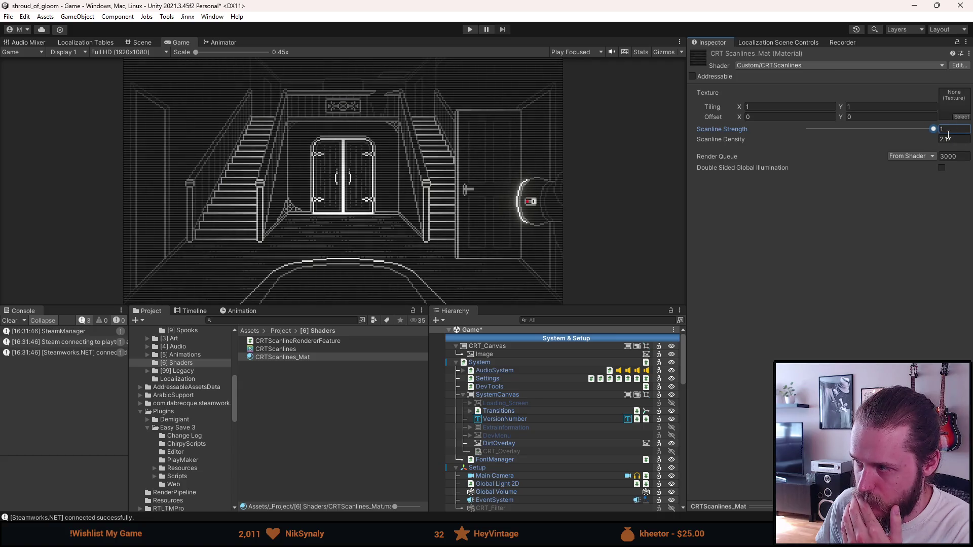
pyautogui.moveTo(926, 143)
pyautogui.mouseDown()
pyautogui.moveTo(911, 139)
pyautogui.moveTo(961, 146)
pyautogui.moveTo(932, 129)
pyautogui.moveTo(824, 130)
pyautogui.moveTo(935, 129)
pyautogui.mouseUp()
pyautogui.click(946, 139)
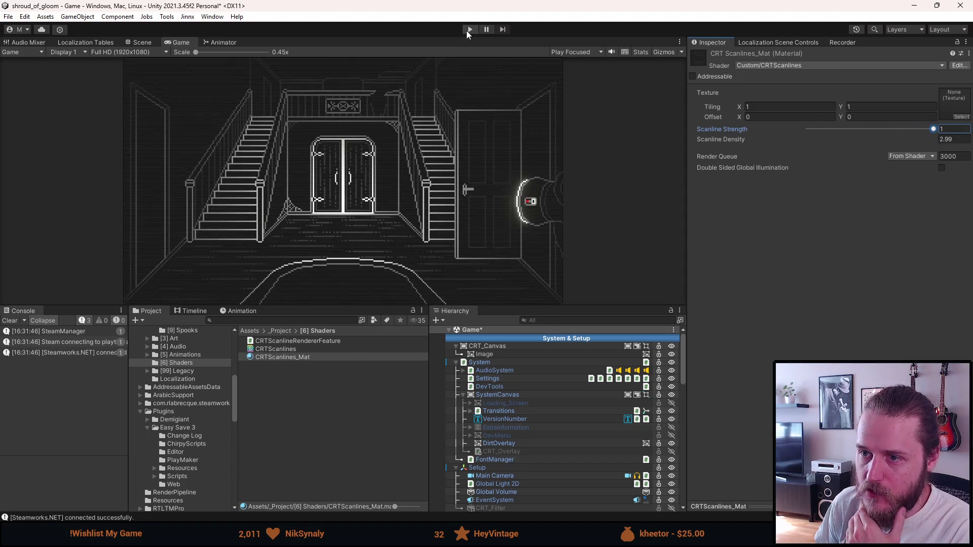
# Step: Enter Play mode and raise Scanline Density to 3.64, resizing the Game view and bottom panels
pyautogui.click(469, 30)
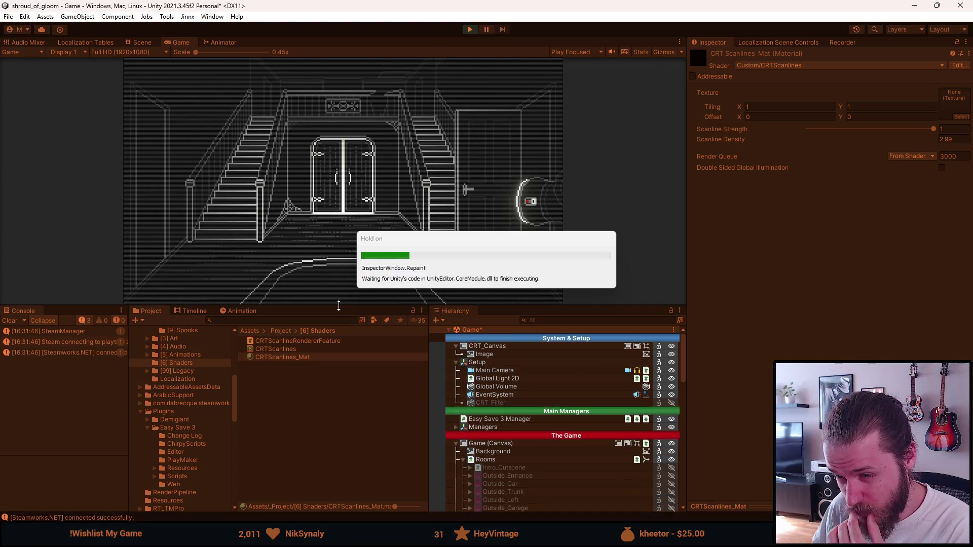
pyautogui.moveTo(338, 312)
pyautogui.mouseDown()
pyautogui.moveTo(330, 478)
pyautogui.moveTo(328, 330)
pyautogui.moveTo(331, 463)
pyautogui.mouseUp()
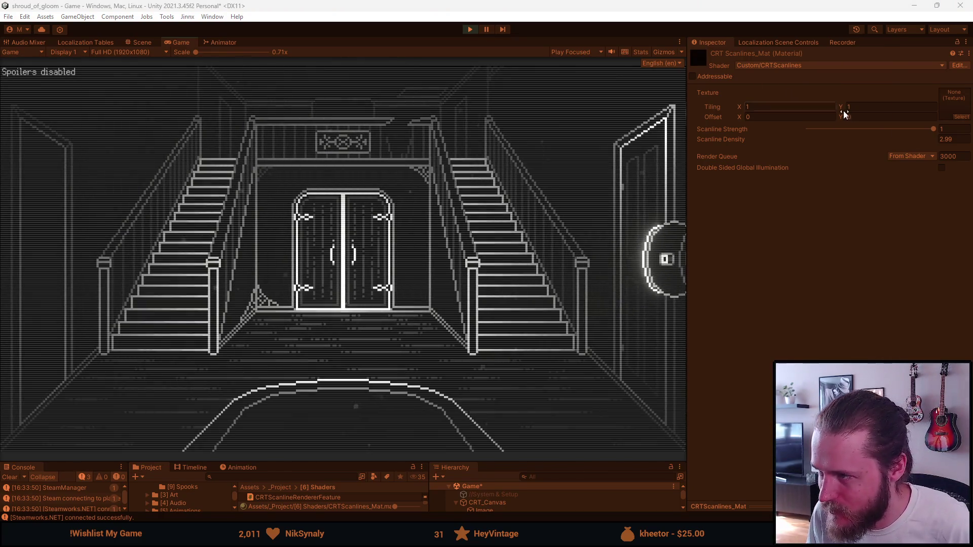
pyautogui.moveTo(935, 130)
pyautogui.mouseDown()
pyautogui.moveTo(811, 128)
pyautogui.moveTo(935, 129)
pyautogui.mouseUp()
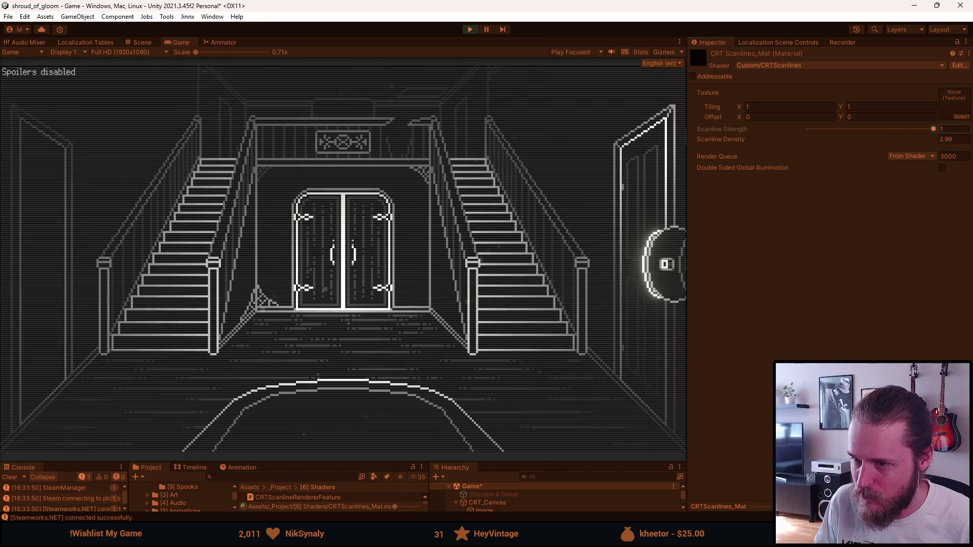
pyautogui.moveTo(935, 137)
pyautogui.mouseDown()
pyautogui.moveTo(964, 143)
pyautogui.moveTo(30, 141)
pyautogui.moveTo(193, 162)
pyautogui.moveTo(26, 147)
pyautogui.moveTo(858, 133)
pyautogui.moveTo(607, 130)
pyautogui.moveTo(575, 130)
pyautogui.moveTo(944, 149)
pyautogui.mouseUp()
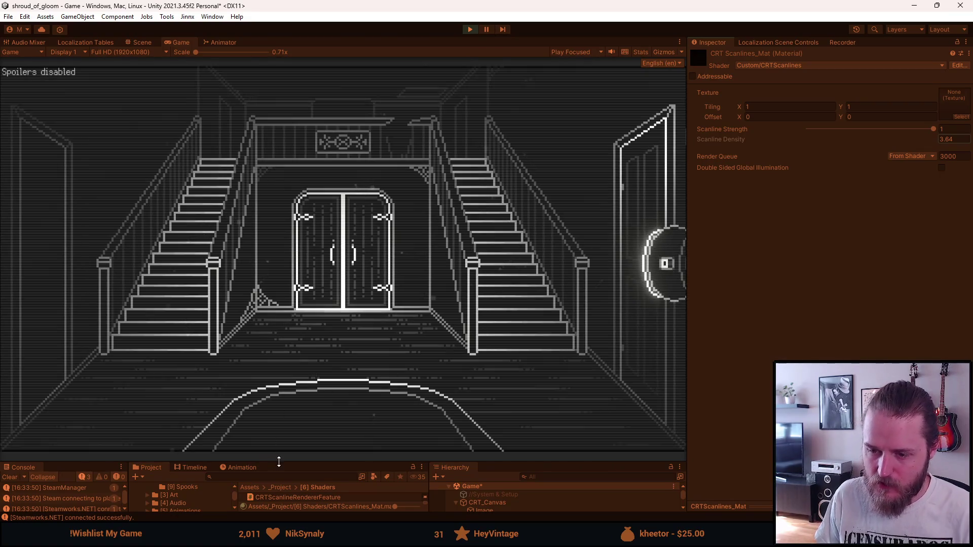
pyautogui.moveTo(276, 459)
pyautogui.mouseDown()
pyautogui.moveTo(265, 313)
pyautogui.moveTo(253, 450)
pyautogui.mouseUp()
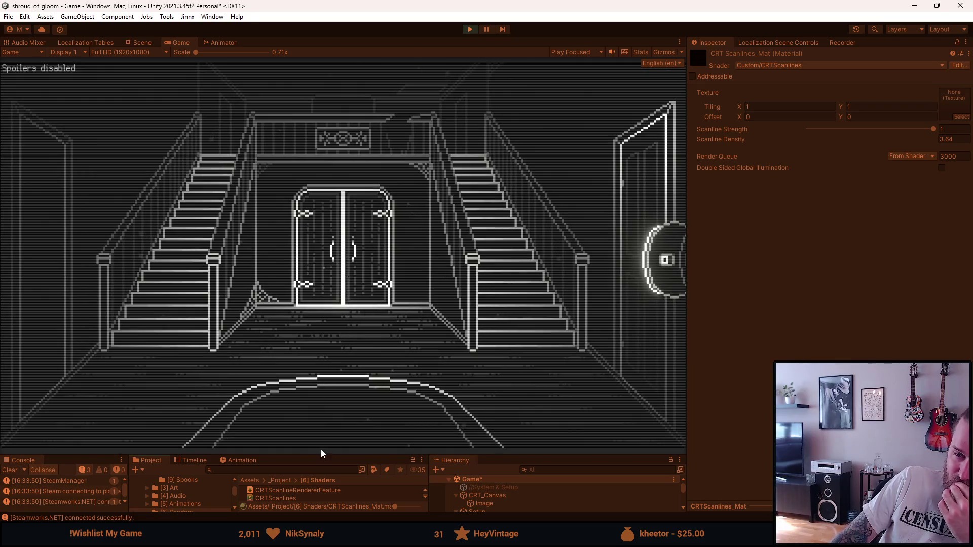
pyautogui.moveTo(323, 454)
pyautogui.mouseDown()
pyautogui.moveTo(324, 383)
pyautogui.moveTo(307, 463)
pyautogui.mouseUp()
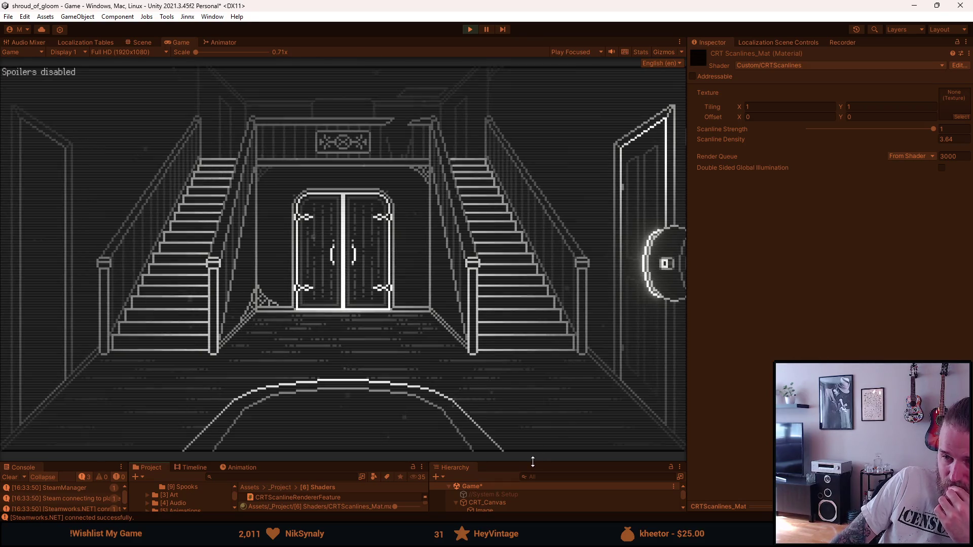
pyautogui.moveTo(533, 459); pyautogui.dragTo(535, 361)
# Step: Lower the CRT_Canvas Image colour's alpha to fade the scanlines, then maximize the Game view
pyautogui.scroll(-5, 525, 489)
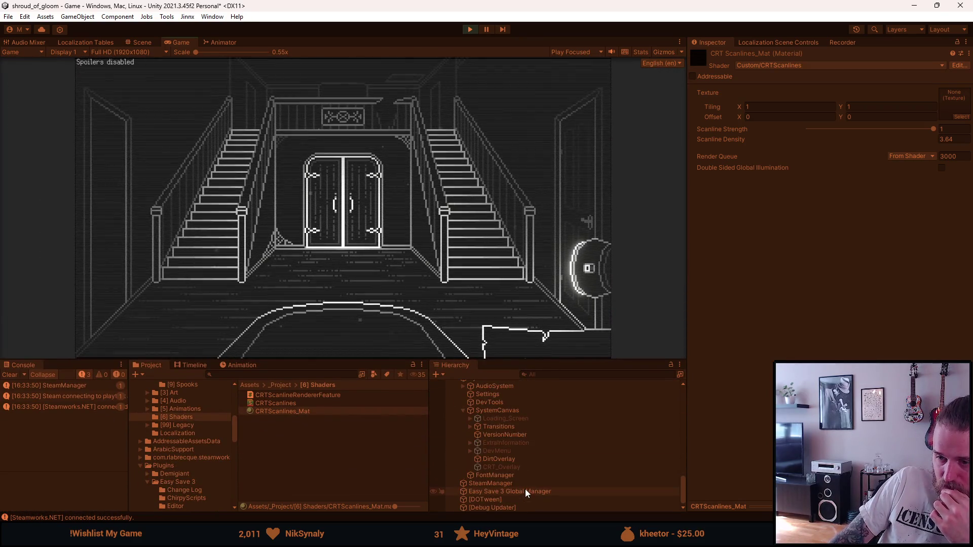
pyautogui.scroll(5, 517, 477)
pyautogui.scroll(5, 518, 473)
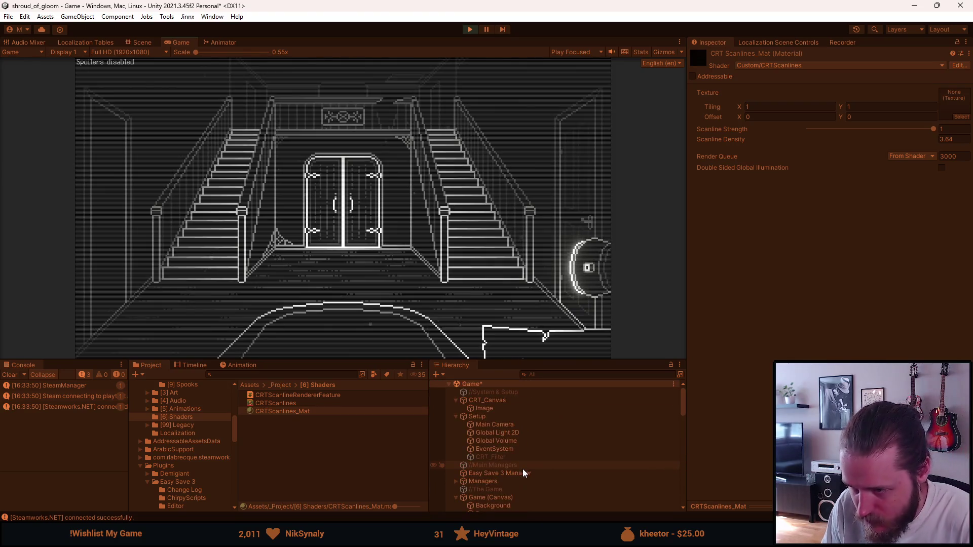
pyautogui.click(482, 409)
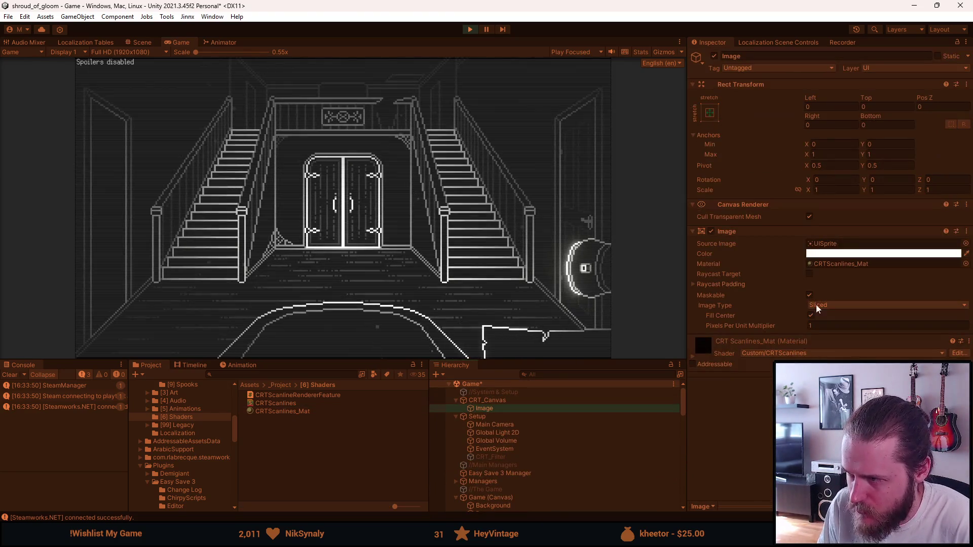
pyautogui.click(825, 254)
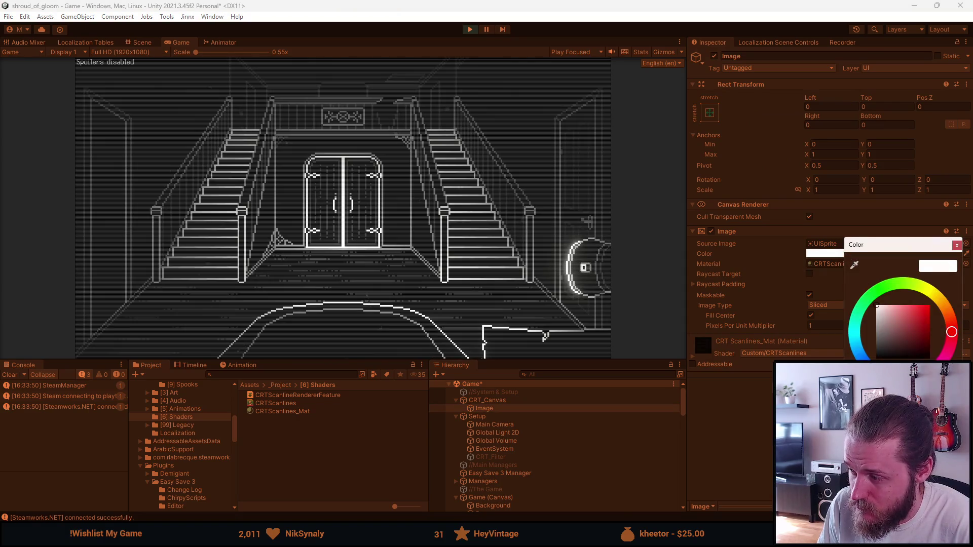
pyautogui.moveTo(907, 471)
pyautogui.mouseDown()
pyautogui.moveTo(882, 472)
pyautogui.moveTo(927, 471)
pyautogui.mouseUp()
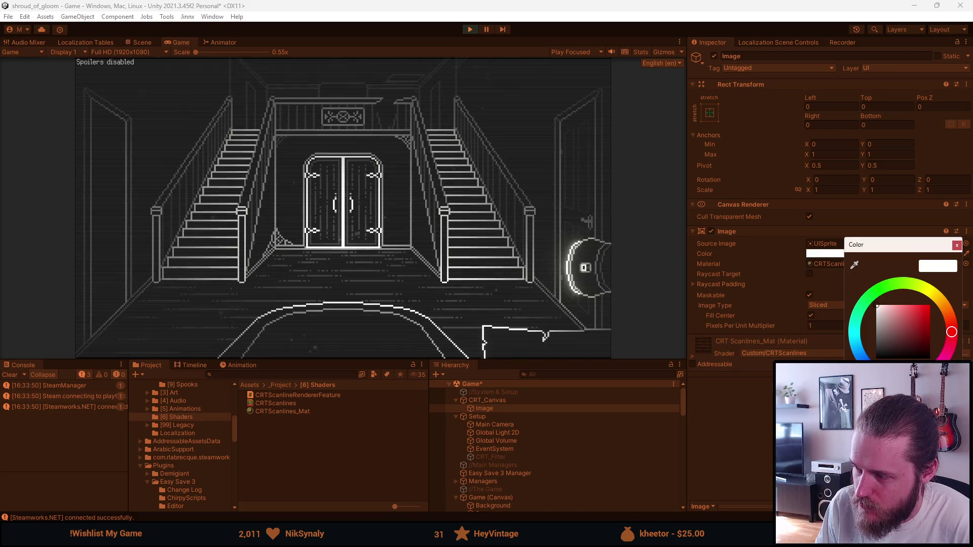
pyautogui.click(958, 246)
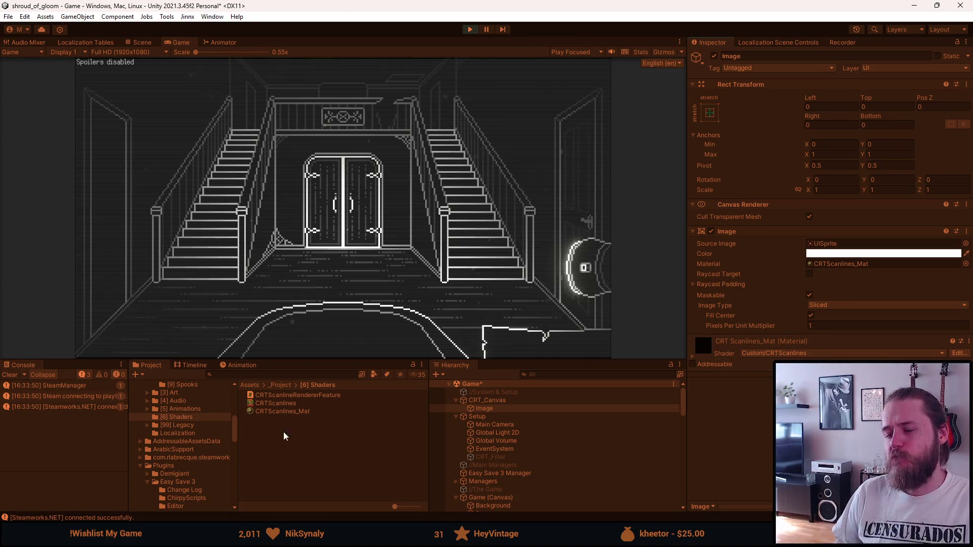
pyautogui.doubleClick(182, 43)
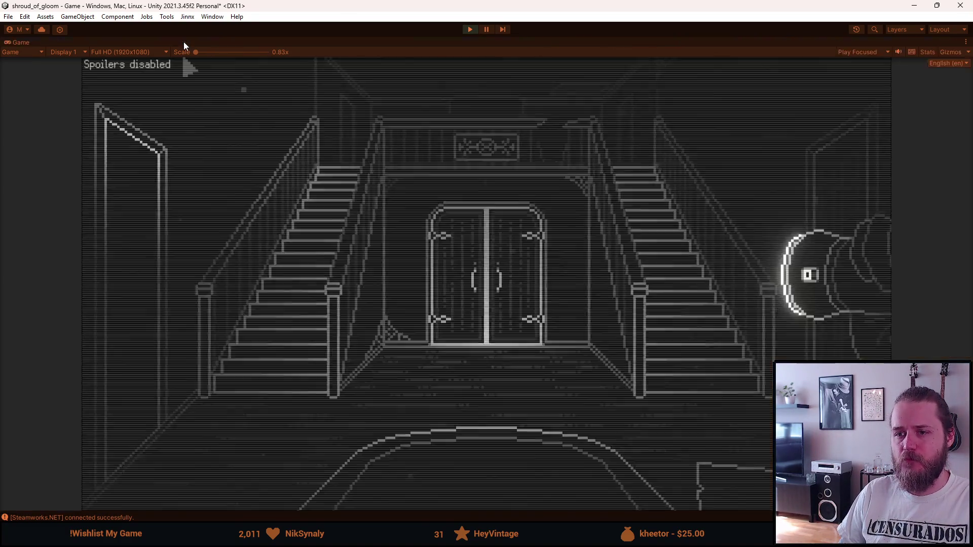
# Step: Walk back and forth between the fireplace room and the staircase hall to test the scanlines
pyautogui.click(325, 260)
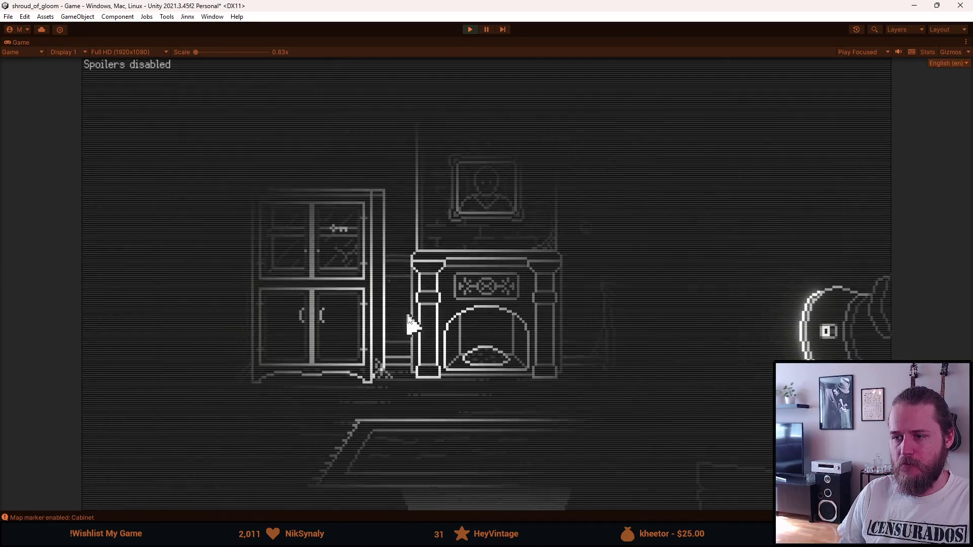
pyautogui.click(449, 438)
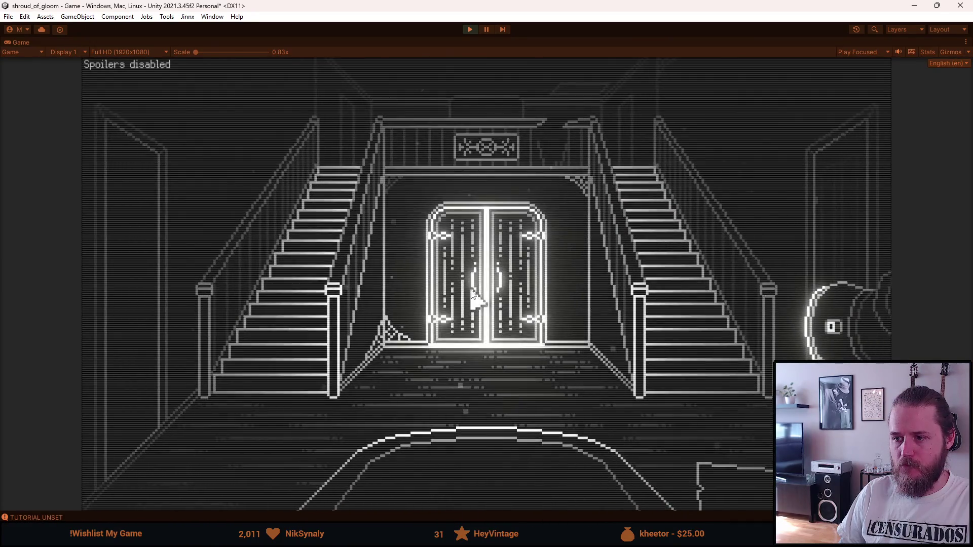
pyautogui.click(321, 269)
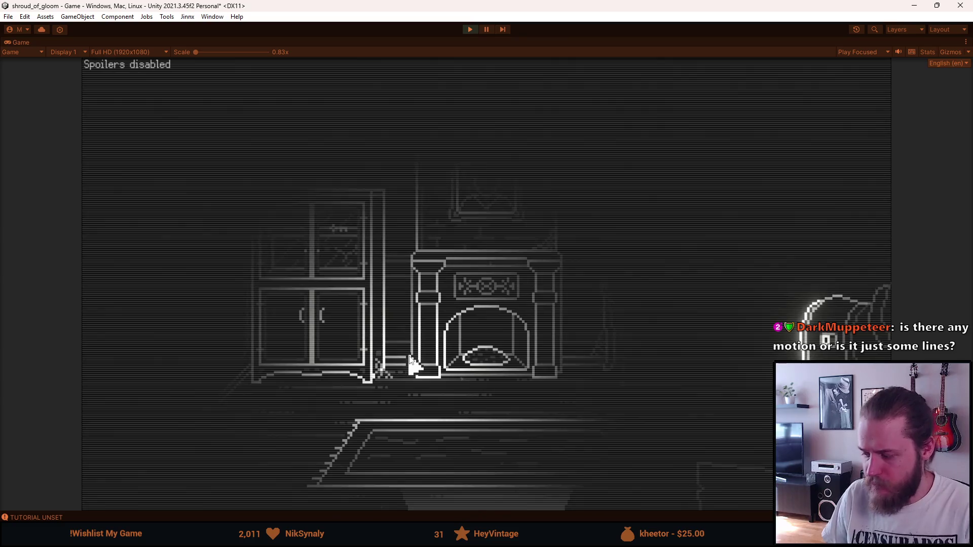
pyautogui.click(465, 480)
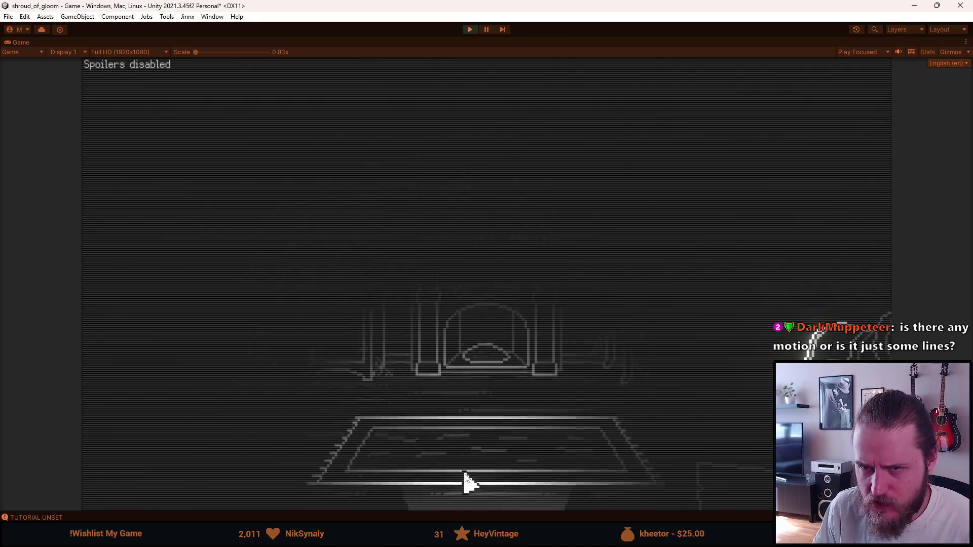
pyautogui.click(319, 281)
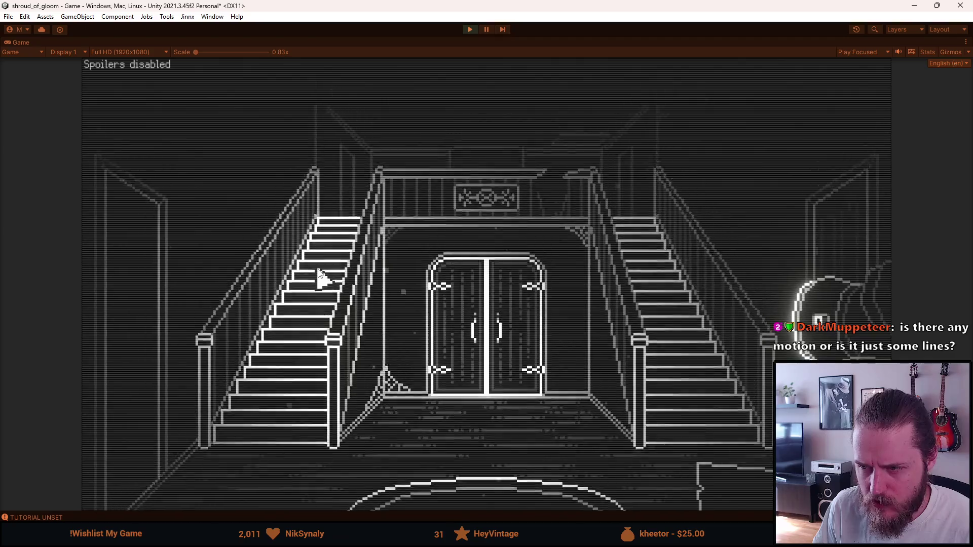
pyautogui.click(468, 484)
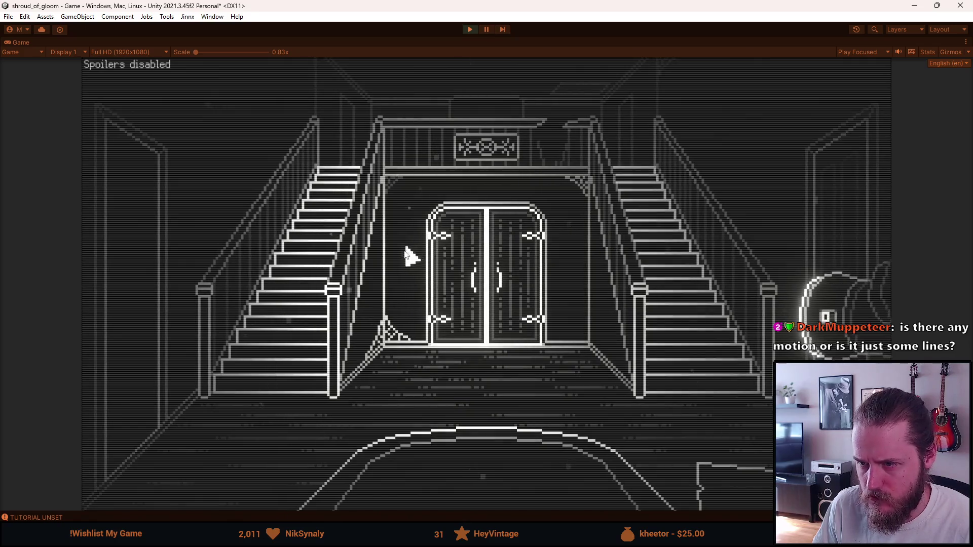
# Step: Toggle the game's pause menu several times, then stop and restart play mode
pyautogui.press('Escape')
pyautogui.press('Escape')
pyautogui.press('Escape')
pyautogui.press('Escape')
pyautogui.press('Escape')
pyautogui.press('Escape')
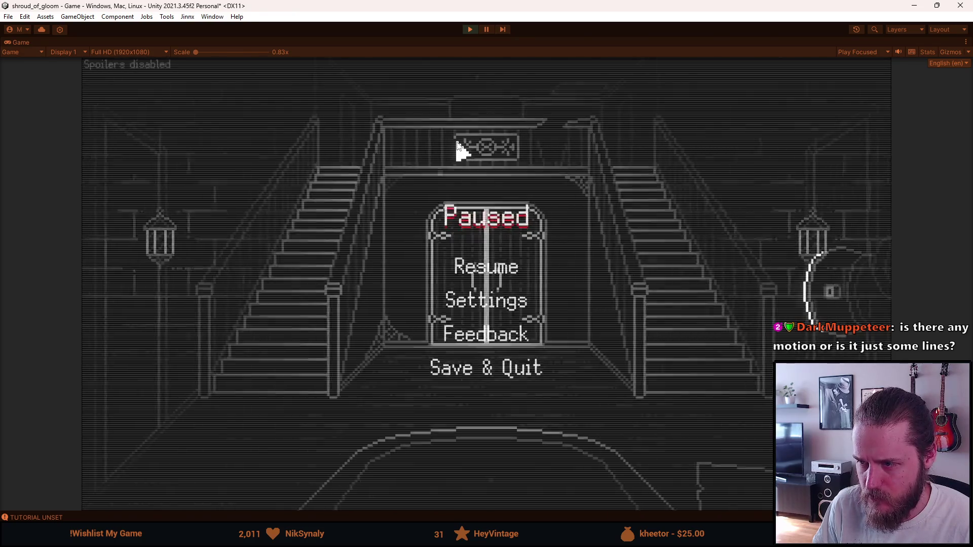
pyautogui.press('Escape')
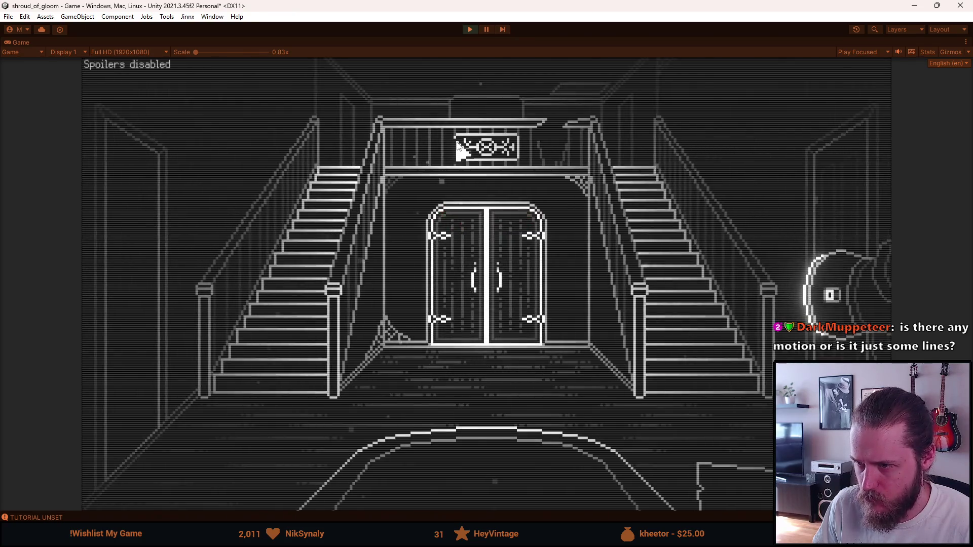
pyautogui.press('Escape')
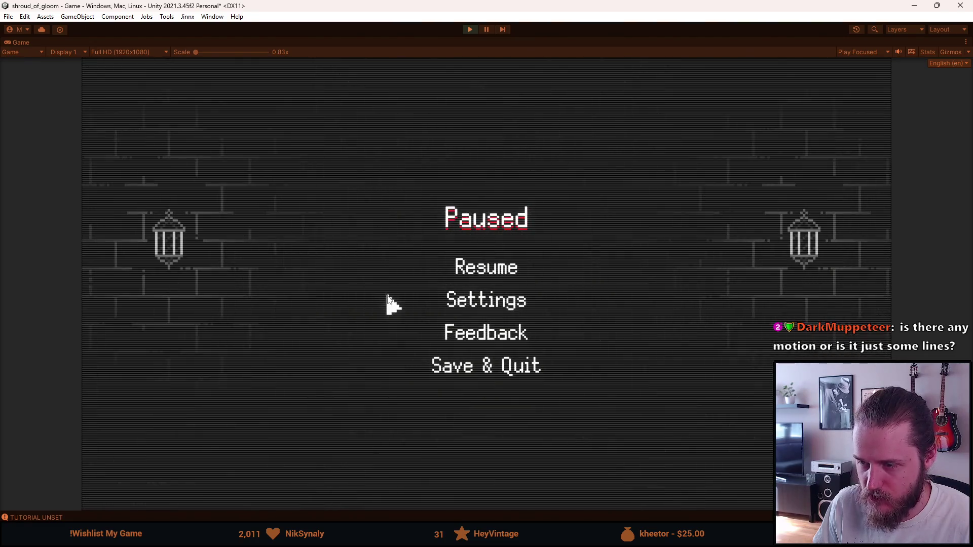
pyautogui.press('Escape')
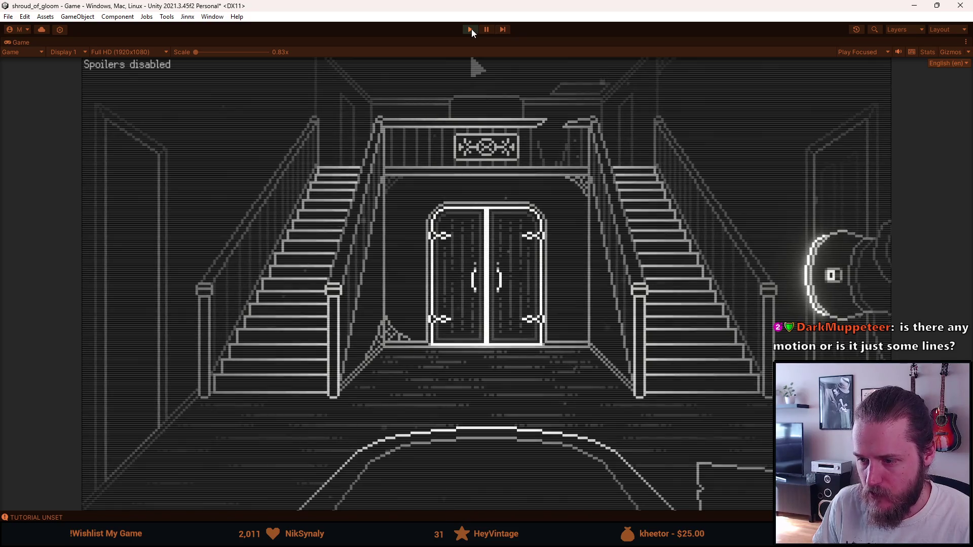
pyautogui.click(471, 29)
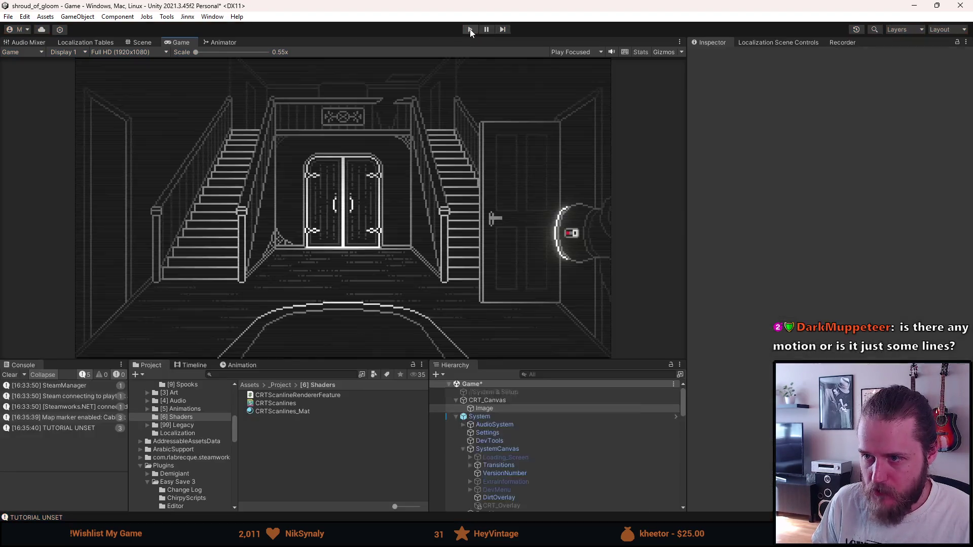
pyautogui.click(468, 30)
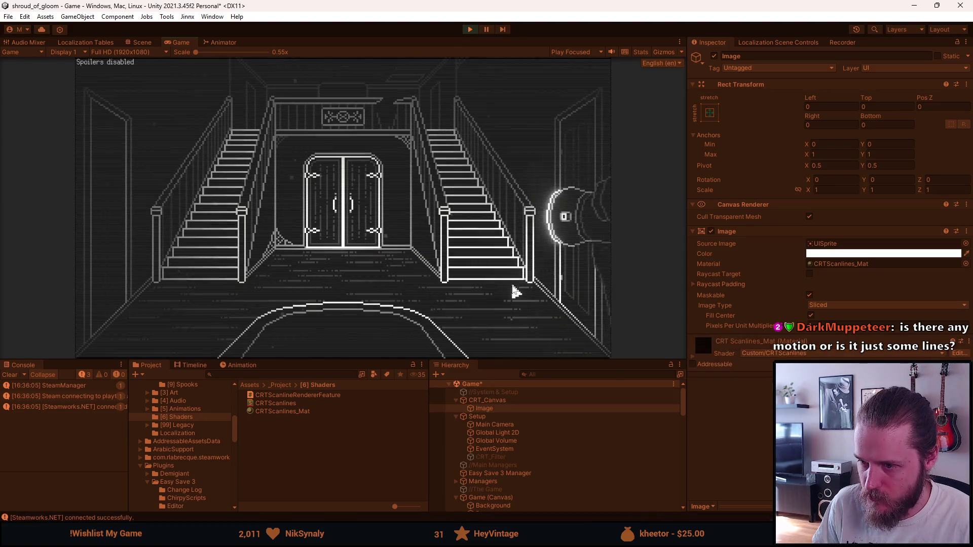
# Step: Disable the CRT_Canvas Image component to remove the scanline overlay
pyautogui.moveTo(380, 359); pyautogui.dragTo(383, 462)
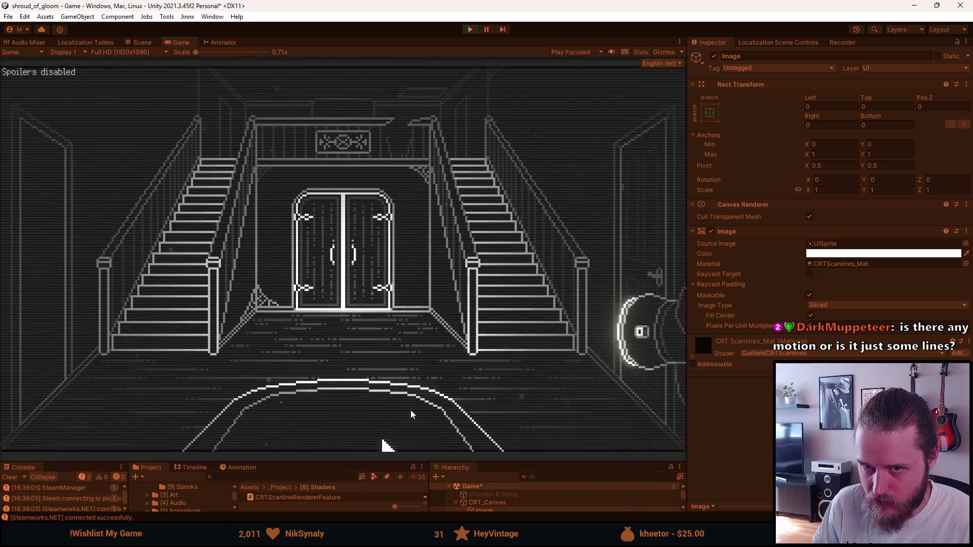
pyautogui.click(712, 231)
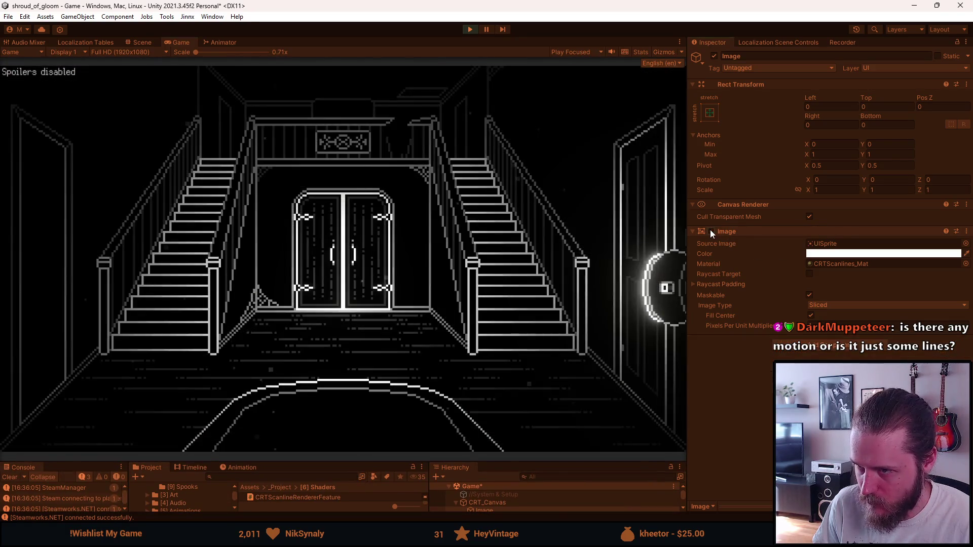
pyautogui.moveTo(497, 464); pyautogui.dragTo(490, 379)
# Step: Select CRT_Filter, then CRT_Overlay to view its settings
pyautogui.click(501, 474)
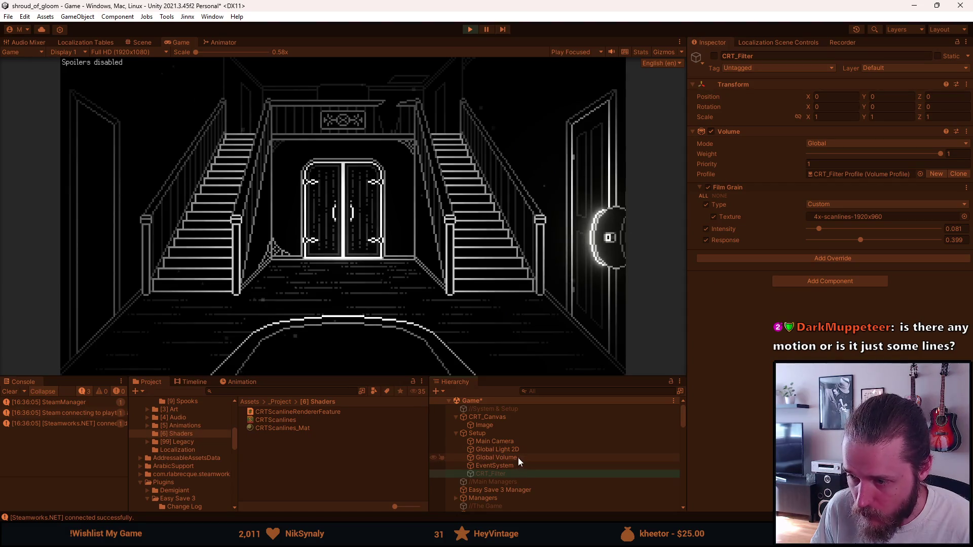
pyautogui.scroll(-10, 488, 460)
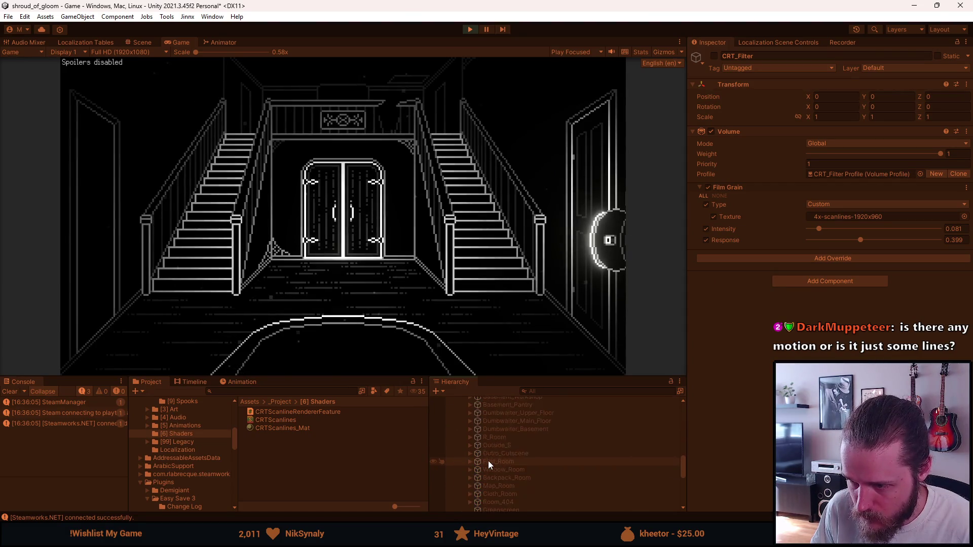
pyautogui.click(490, 467)
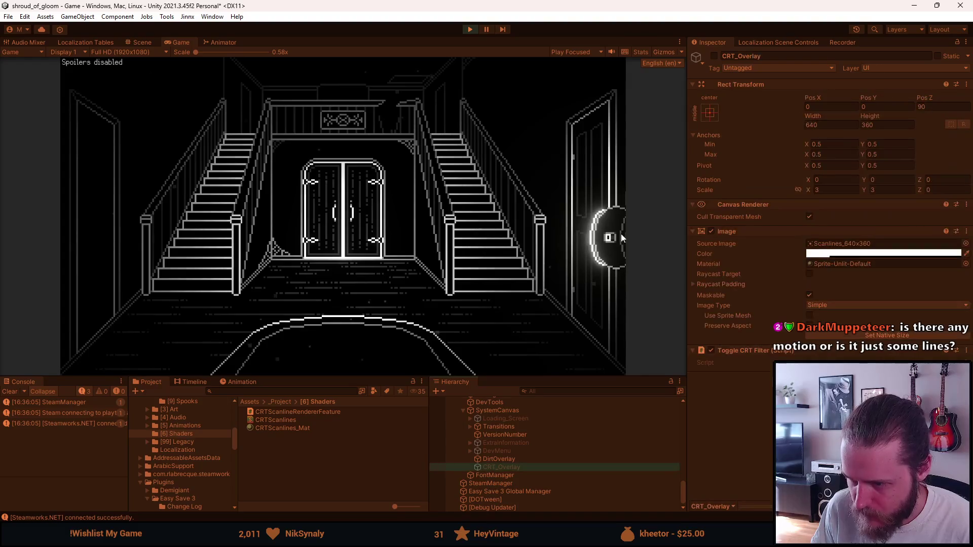
# Step: Enable the CRT_Overlay object, then pause and resume the game
pyautogui.click(714, 55)
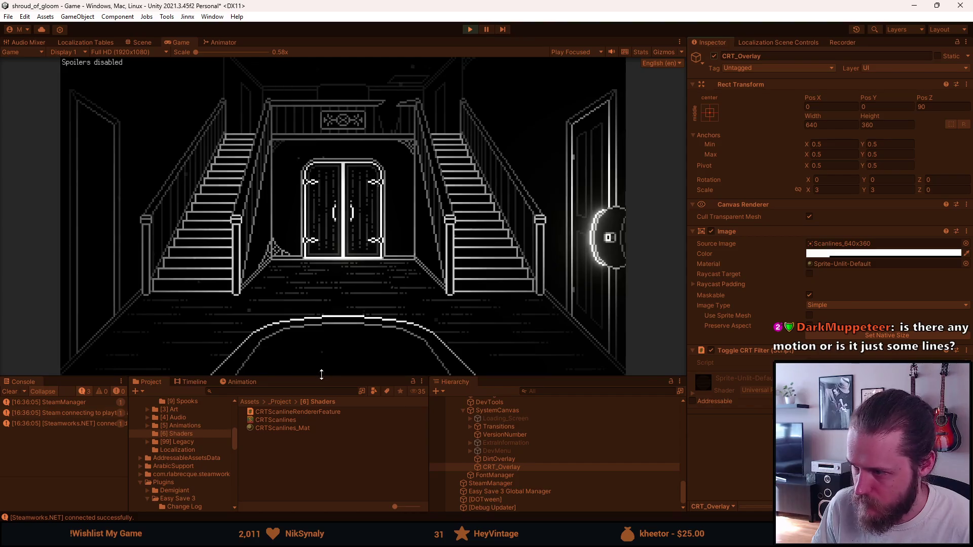
pyautogui.moveTo(318, 373); pyautogui.dragTo(318, 457)
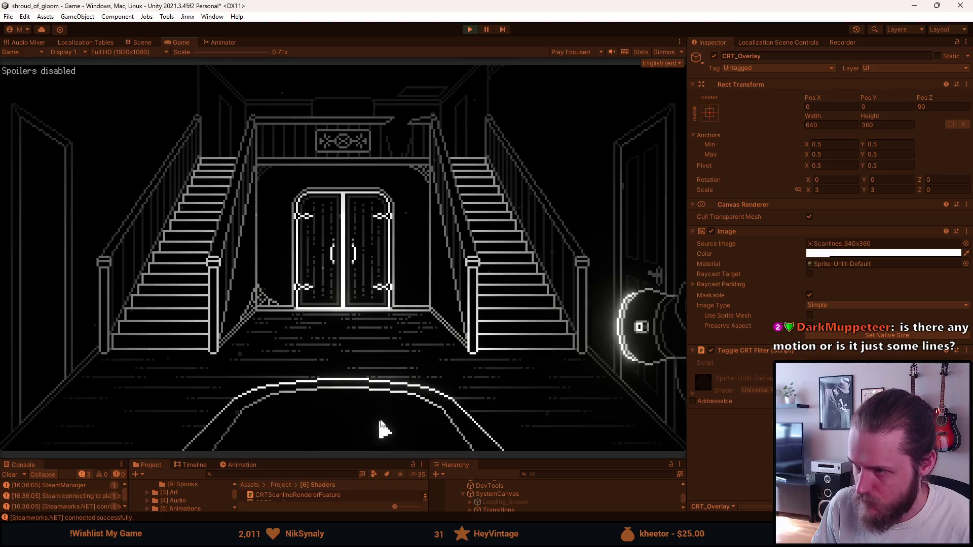
pyautogui.press('Escape')
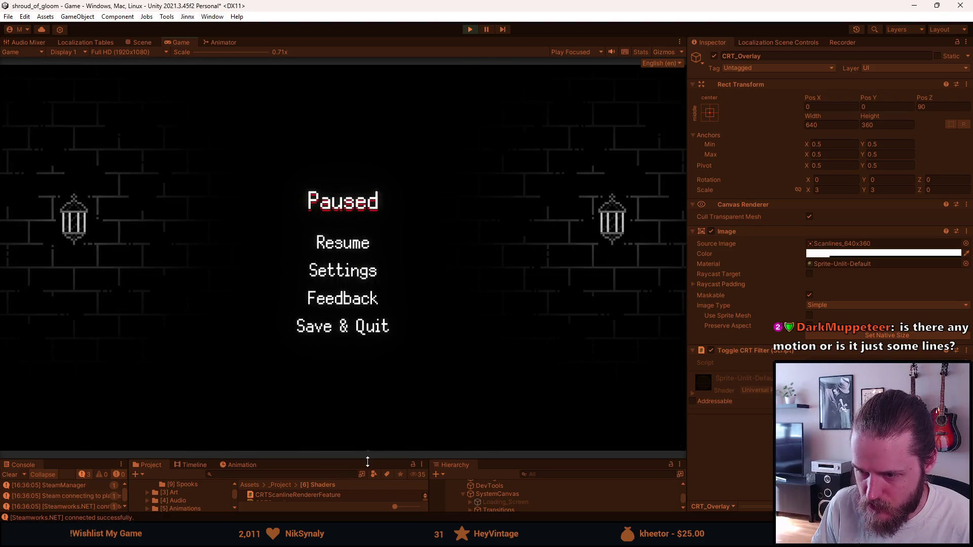
pyautogui.moveTo(367, 462); pyautogui.dragTo(359, 347)
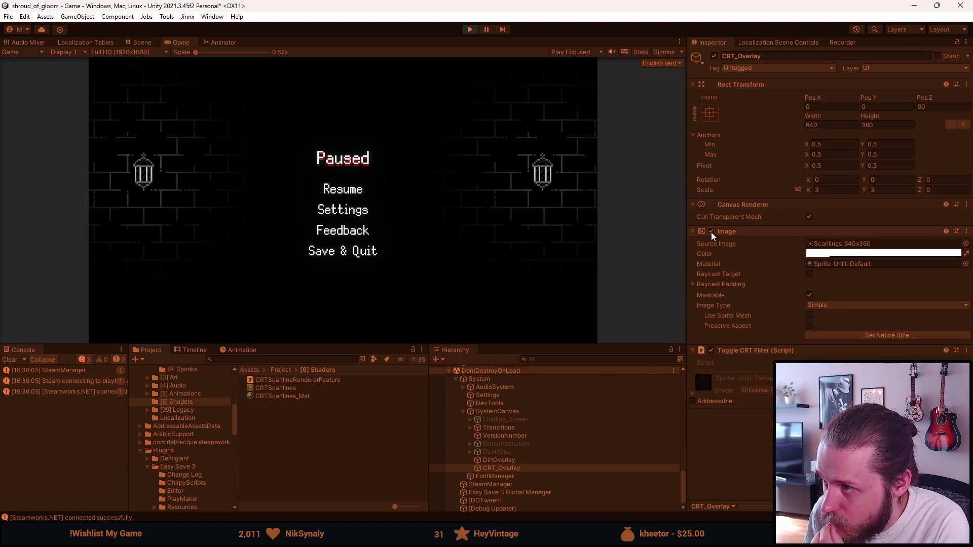
pyautogui.click(347, 194)
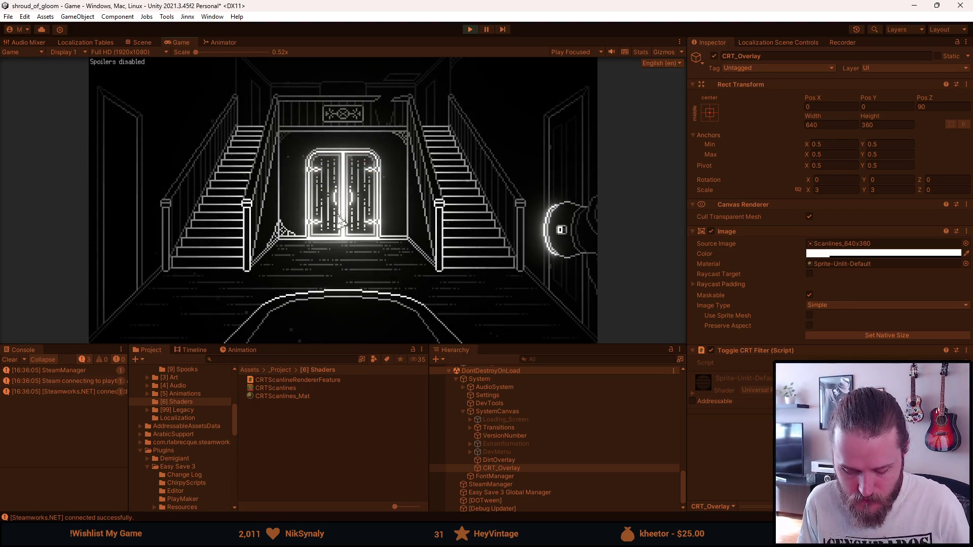
# Step: Toggle the overlay off with C, pause again, Save & Quit to the main menu, and stop play
pyautogui.press('c')
pyautogui.press('c')
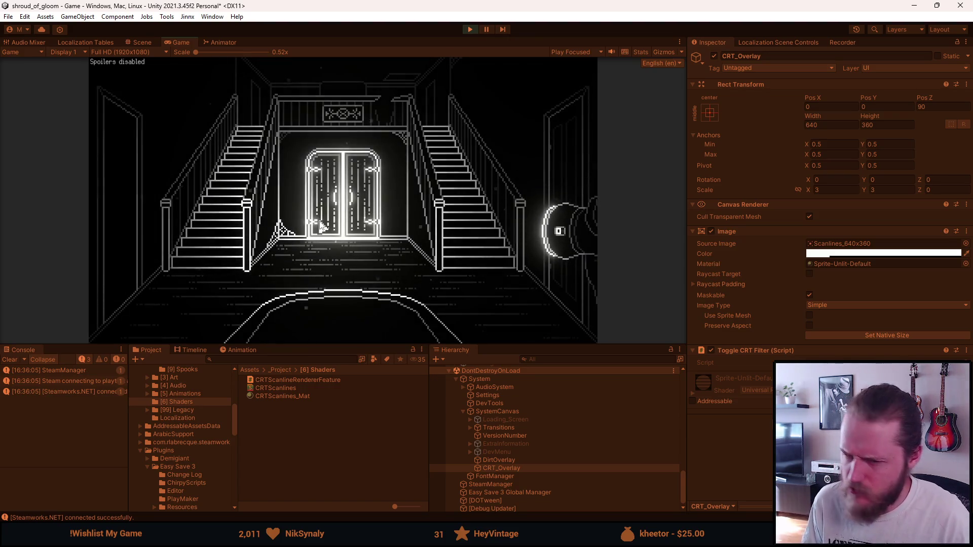
pyautogui.press('Escape')
pyautogui.moveTo(302, 344); pyautogui.dragTo(320, 430)
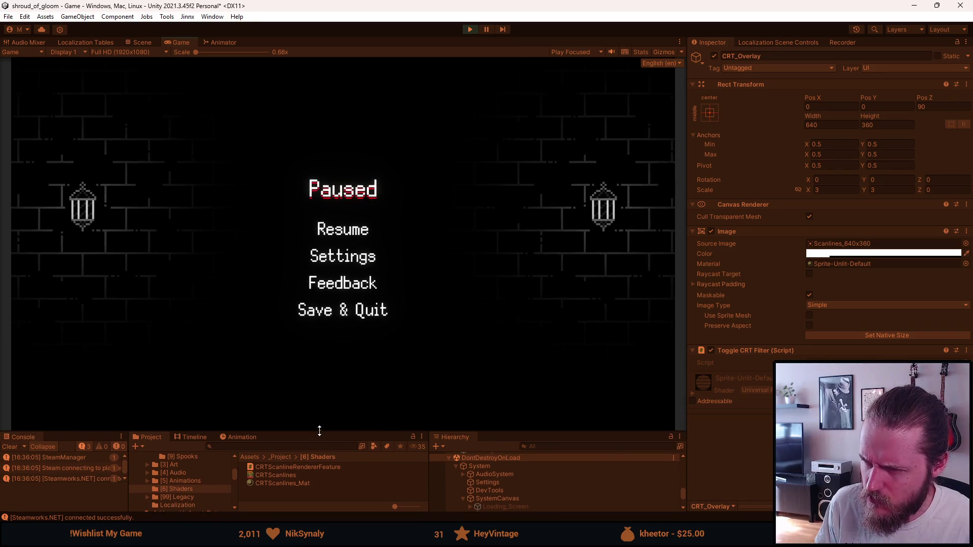
pyautogui.click(349, 231)
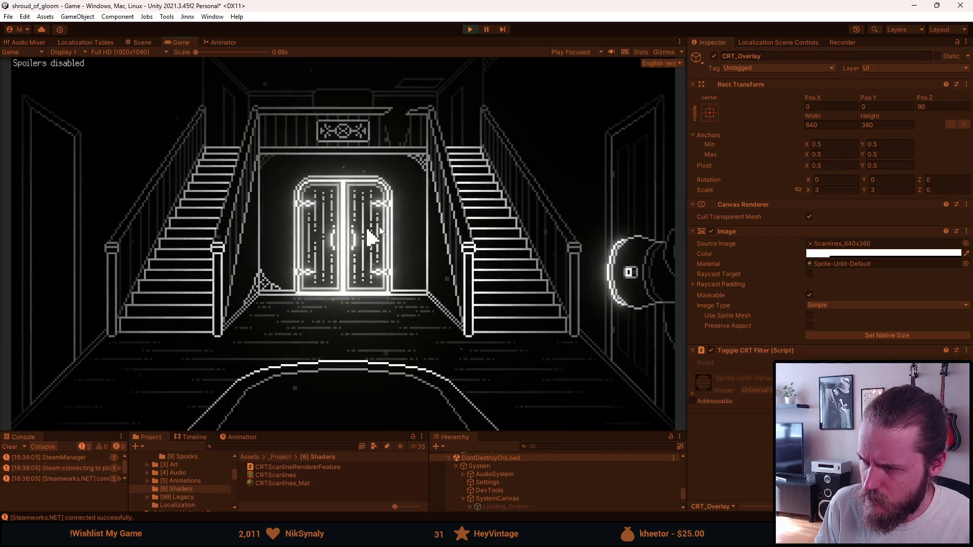
pyautogui.press('Escape')
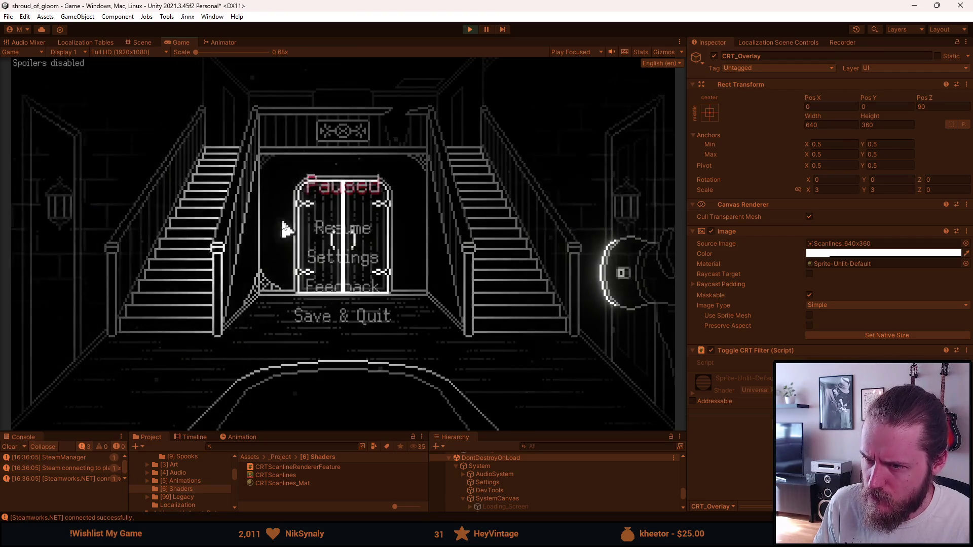
pyautogui.click(348, 310)
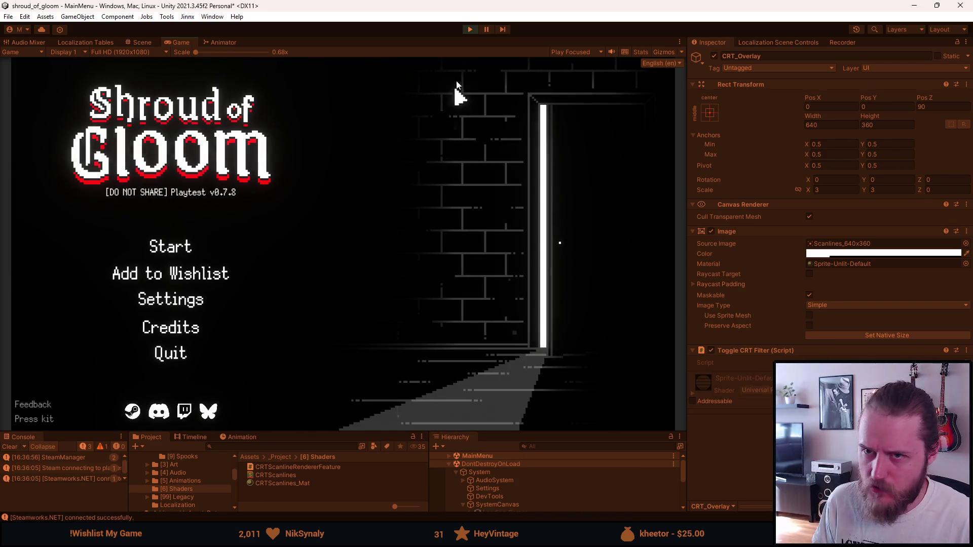
pyautogui.click(470, 29)
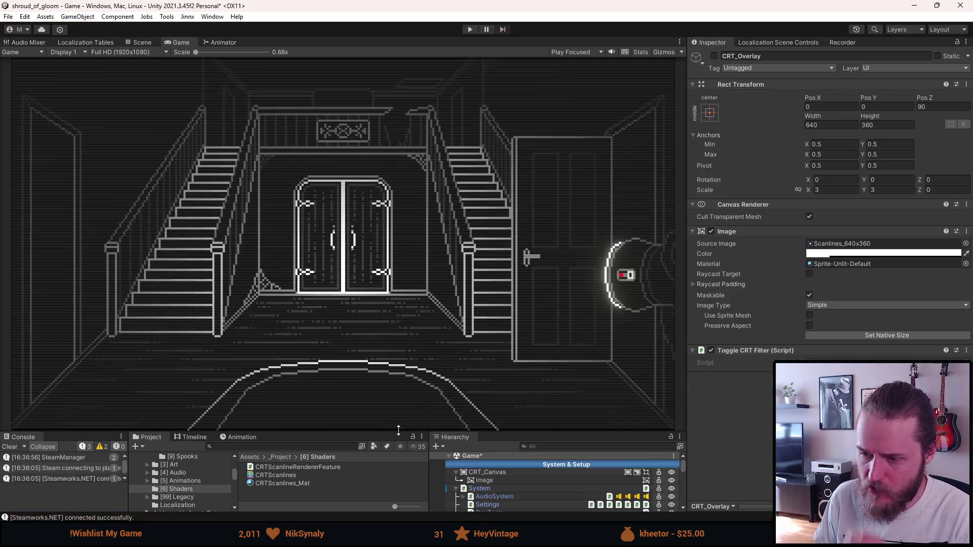
# Step: Clear the console and deactivate CRT_Canvas to hide its scanline overlay
pyautogui.moveTo(503, 431); pyautogui.dragTo(508, 265)
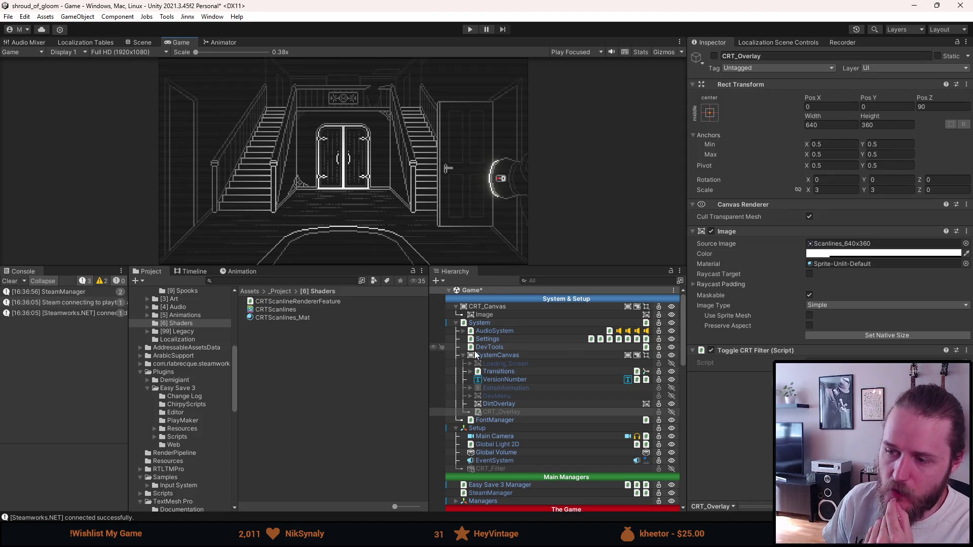
pyautogui.click(10, 281)
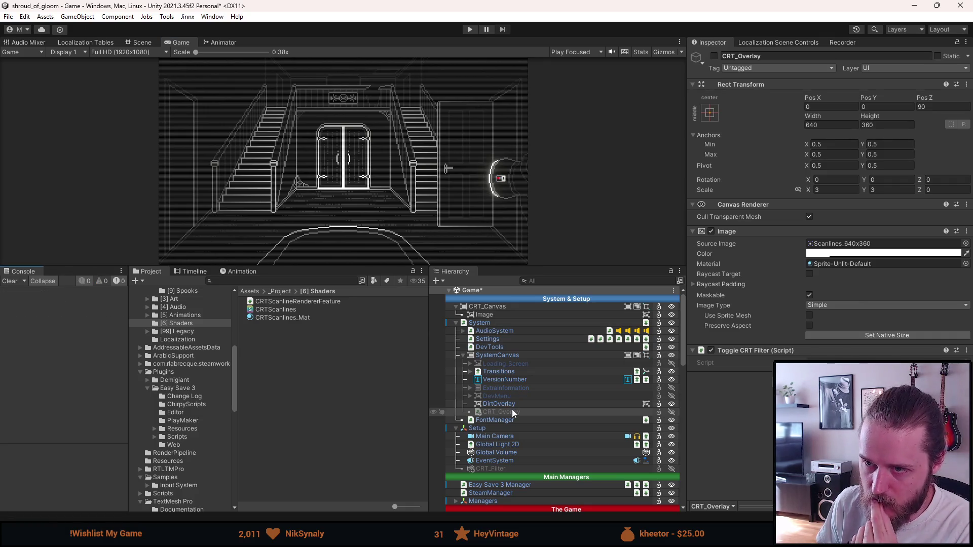
pyautogui.moveTo(343, 267)
pyautogui.mouseDown()
pyautogui.moveTo(332, 429)
pyautogui.moveTo(325, 324)
pyautogui.mouseUp()
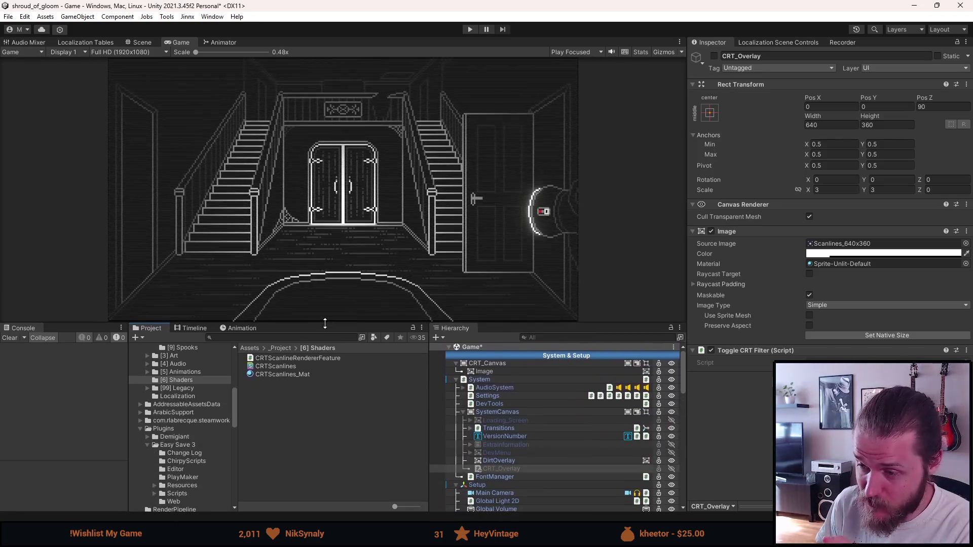
pyautogui.click(502, 373)
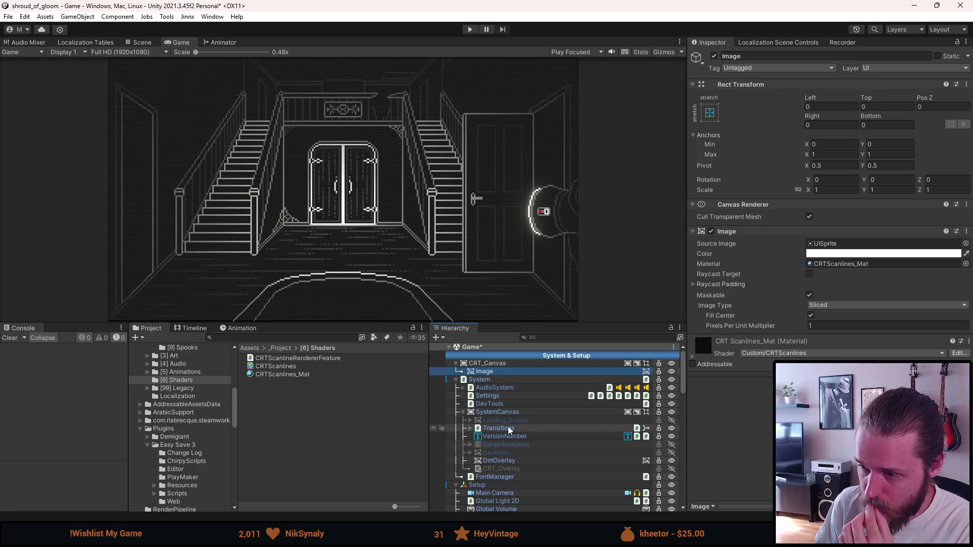
pyautogui.press('a')
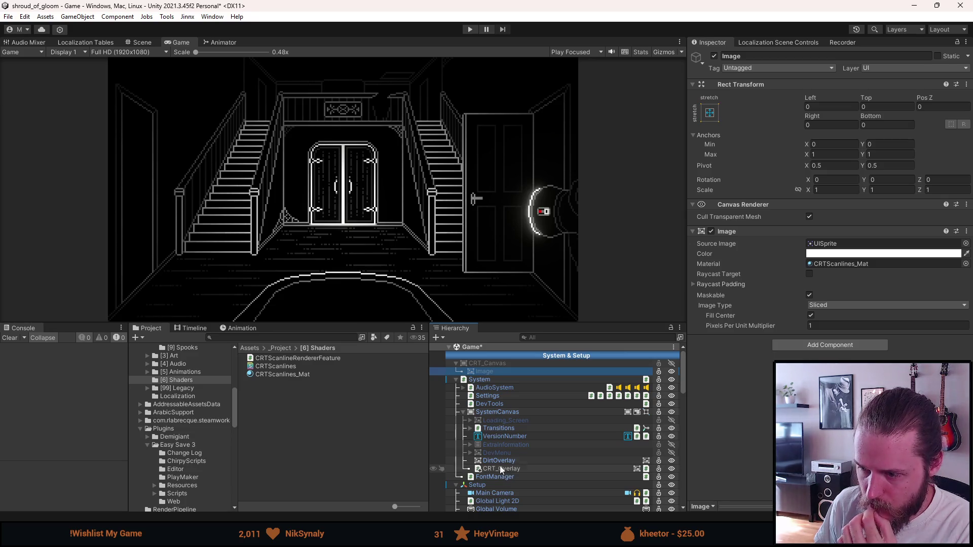
# Step: Check SystemCanvas in the Scene view, then return to the Game view and select CRT_Overlay
pyautogui.click(145, 43)
pyautogui.scroll(3, 288, 217)
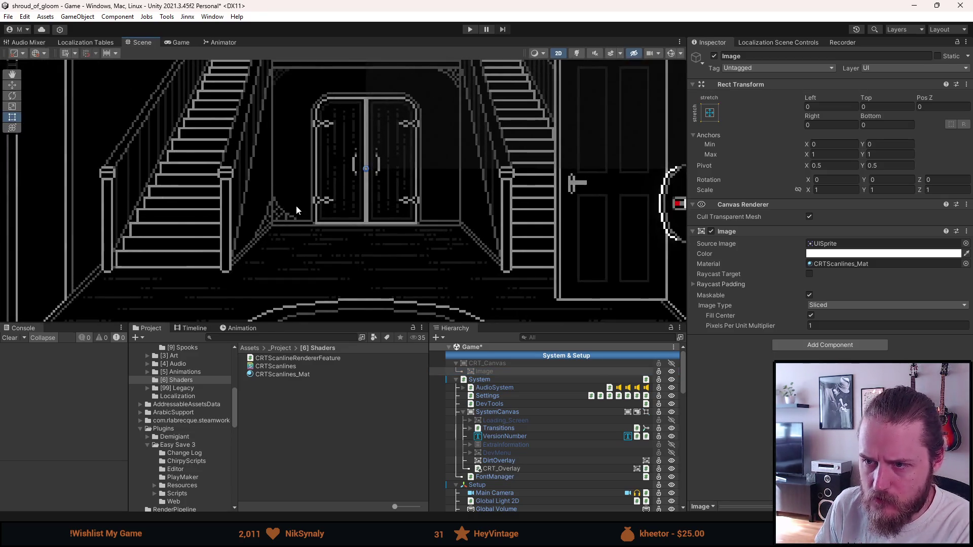
pyautogui.scroll(-2, 296, 206)
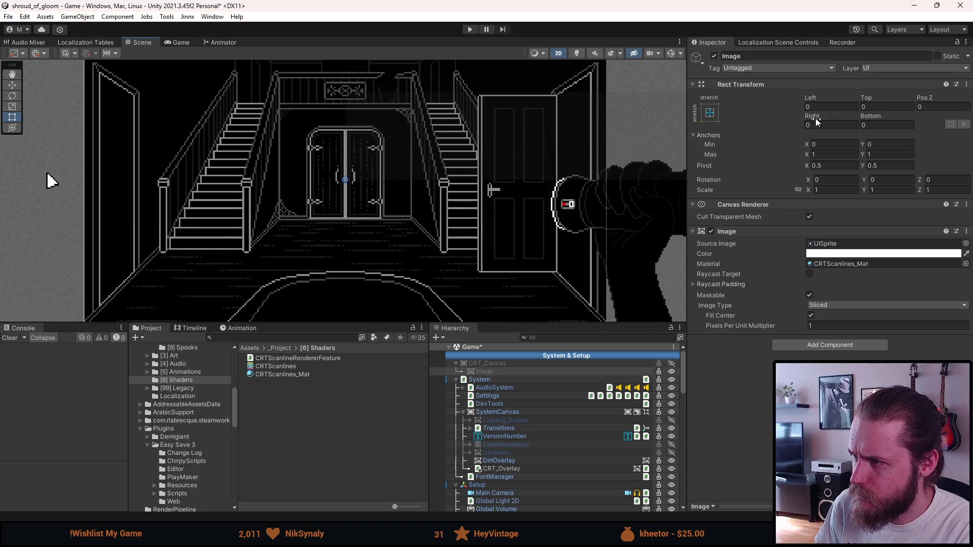
pyautogui.click(520, 412)
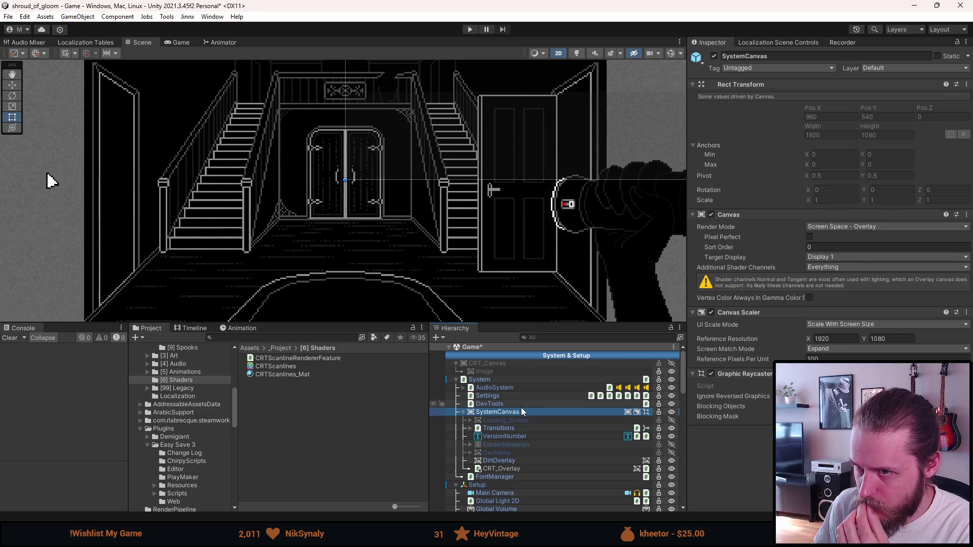
pyautogui.click(172, 42)
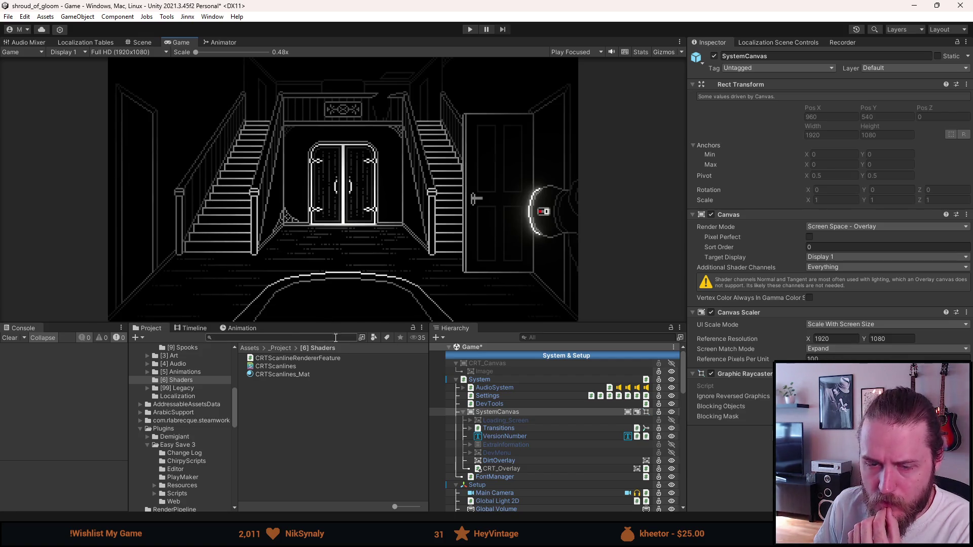
pyautogui.click(495, 468)
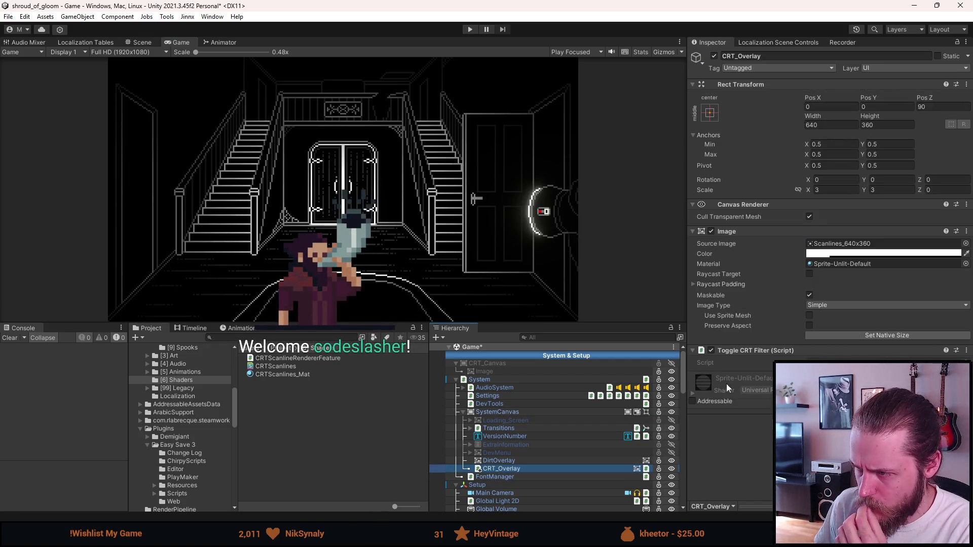
pyautogui.click(712, 349)
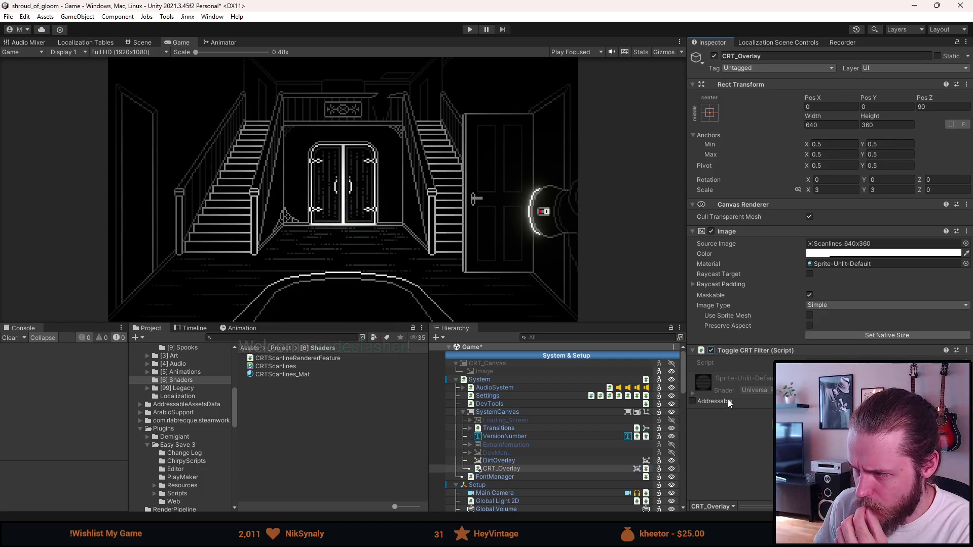
pyautogui.click(855, 262)
pyautogui.press('Delete')
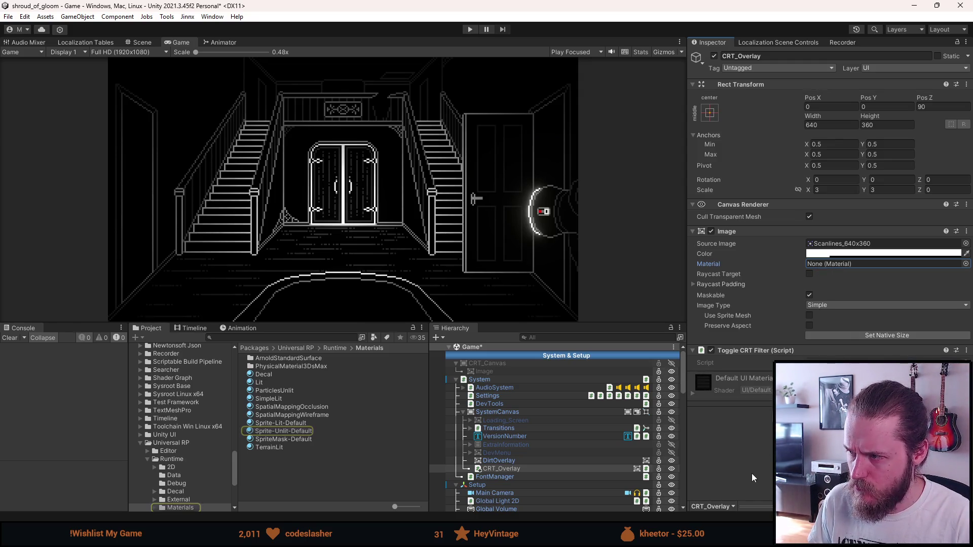
pyautogui.click(818, 255)
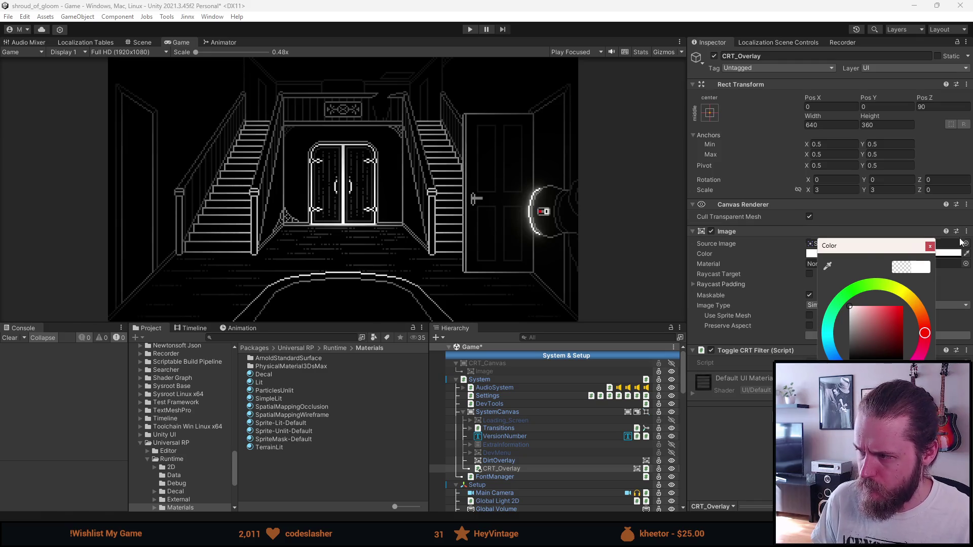
pyautogui.moveTo(879, 249); pyautogui.dragTo(803, 223)
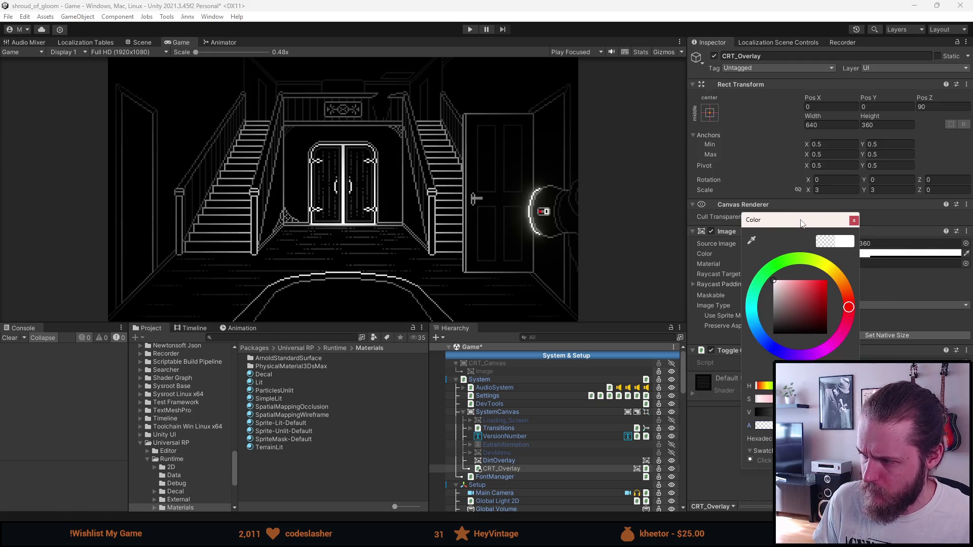
pyautogui.click(727, 475)
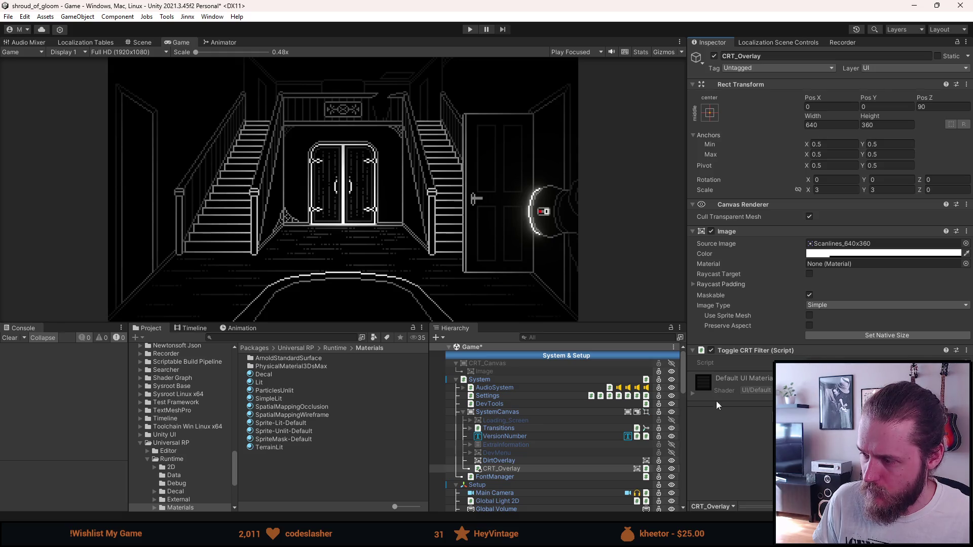
pyautogui.click(706, 381)
pyautogui.moveTo(283, 431); pyautogui.dragTo(824, 266)
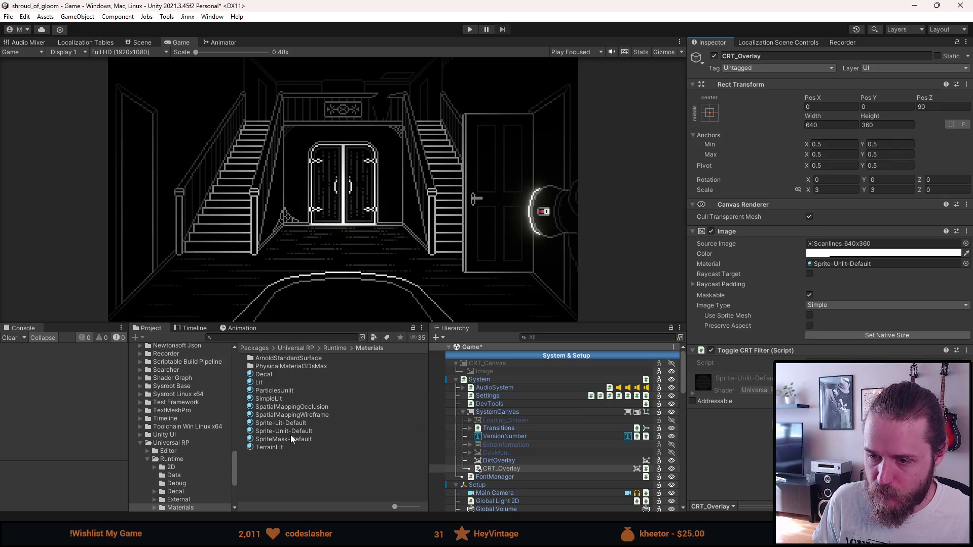
pyautogui.scroll(-5, 453, 440)
pyautogui.scroll(-10, 452, 440)
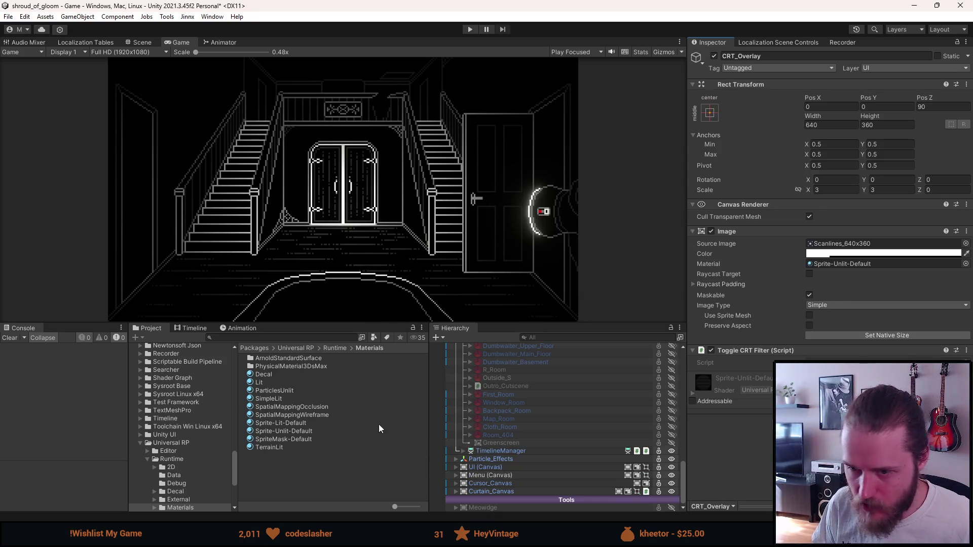
# Step: Disable the CRT Scanline Renderer Feature on Assets/RenderPipeline/2D_Renderer and enter play mode
pyautogui.click(172, 443)
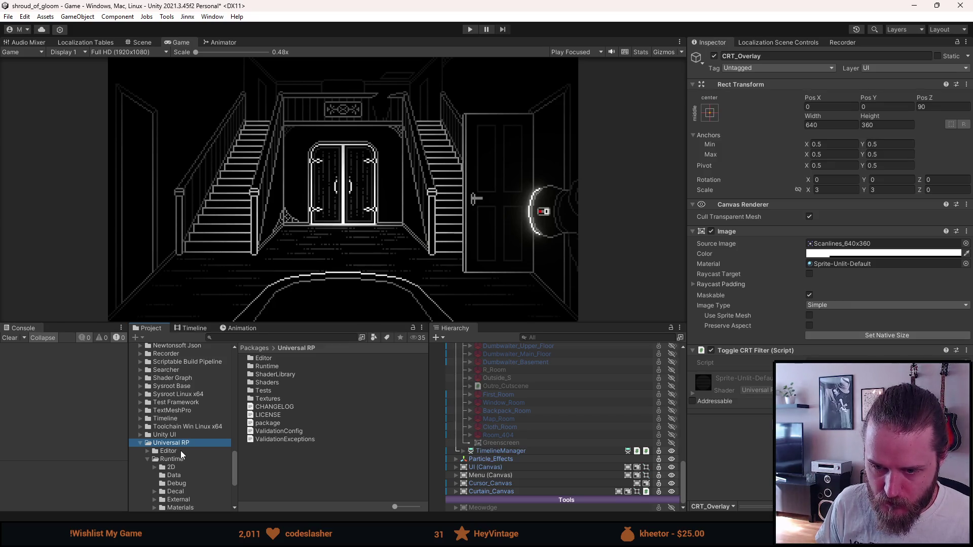
pyautogui.scroll(10, 180, 451)
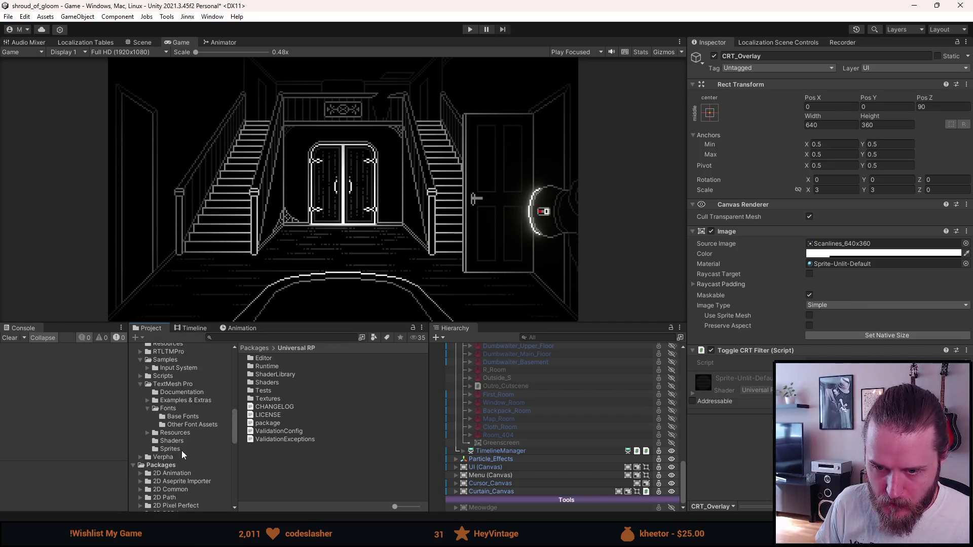
pyautogui.scroll(5, 182, 451)
pyautogui.click(184, 429)
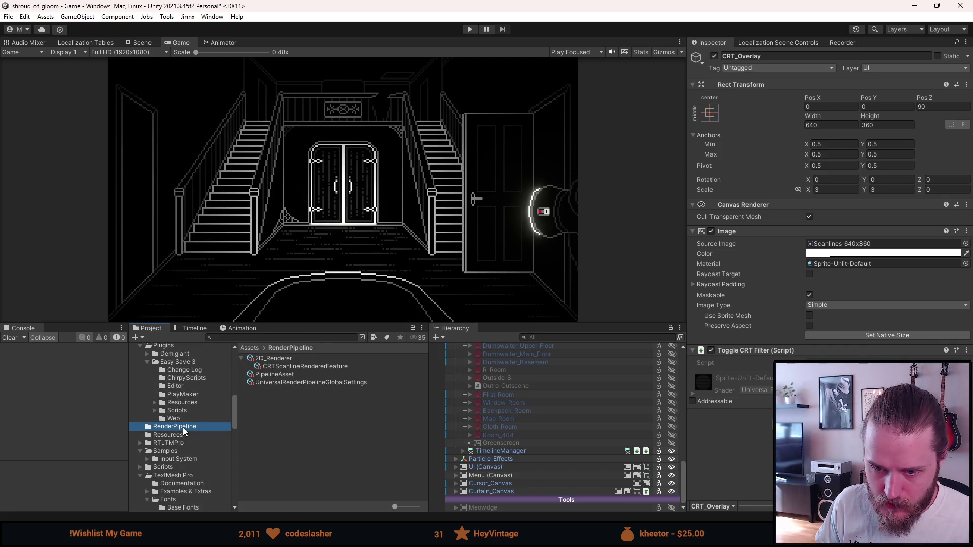
pyautogui.click(278, 359)
pyautogui.scroll(-1, 773, 386)
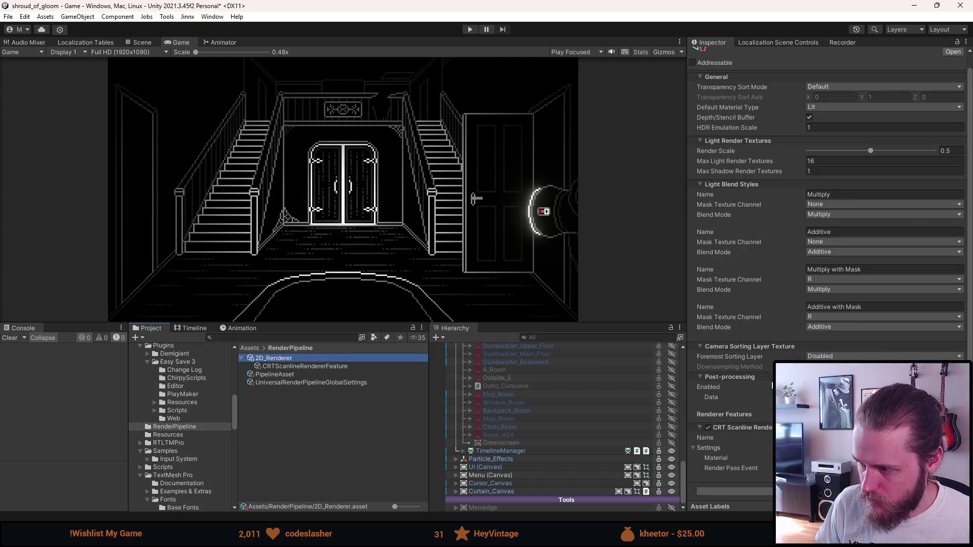
pyautogui.click(709, 427)
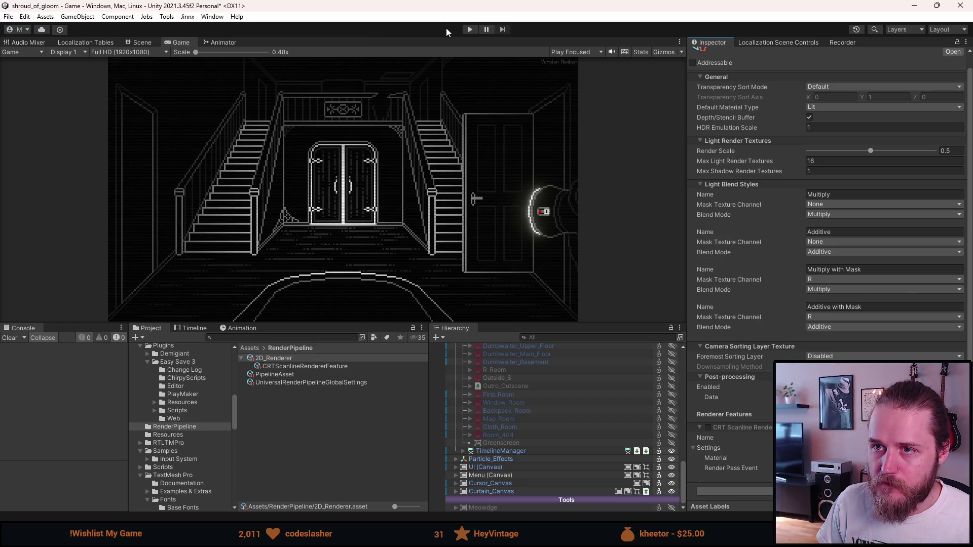
pyautogui.click(469, 29)
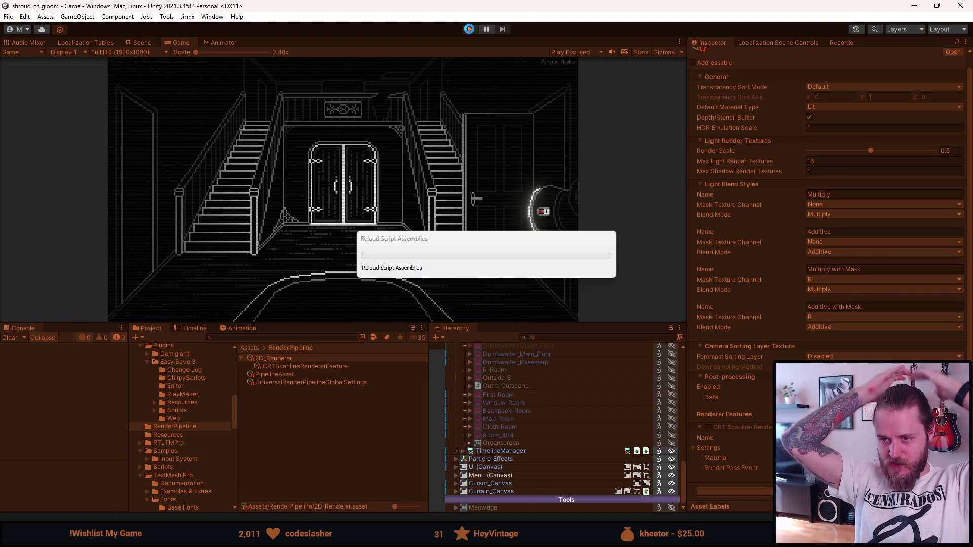
# Step: Maximize the Game view, pause, and turn on VSync under Settings > Video
pyautogui.moveTo(346, 325); pyautogui.dragTo(345, 462)
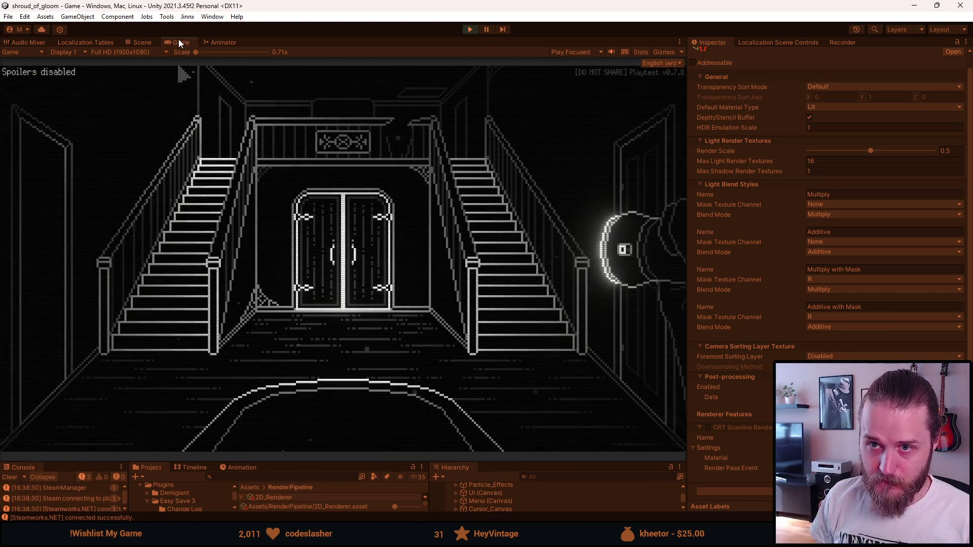
pyautogui.doubleClick(177, 42)
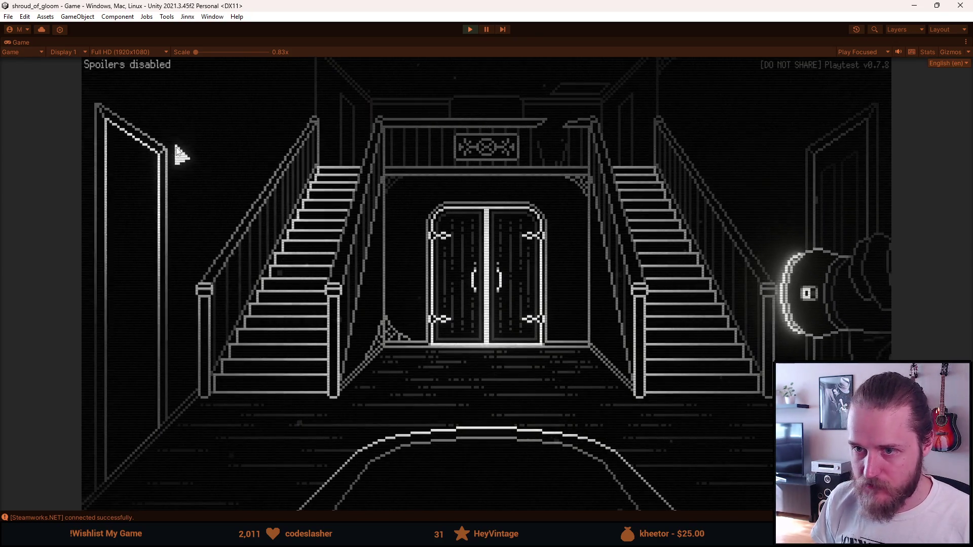
pyautogui.press('Escape')
pyautogui.click(487, 304)
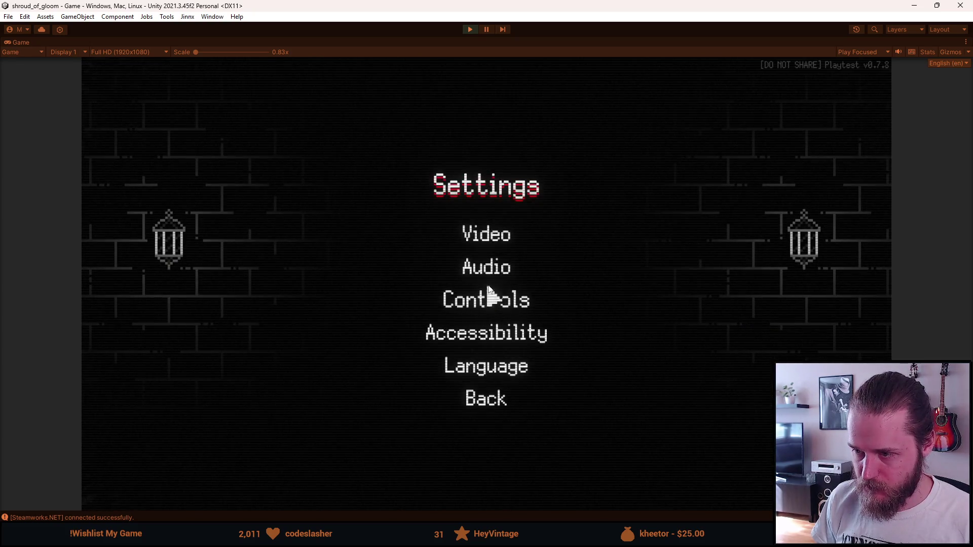
pyautogui.click(488, 247)
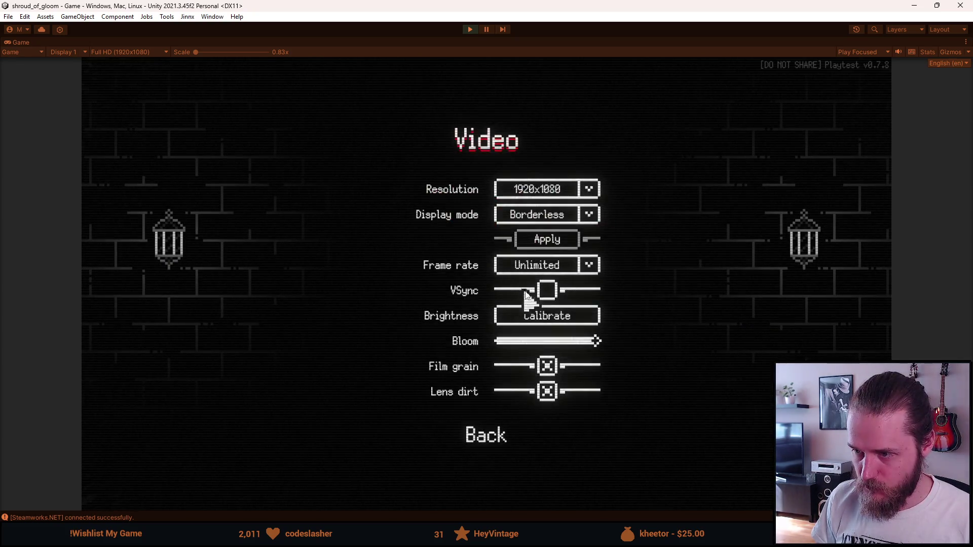
pyautogui.click(550, 290)
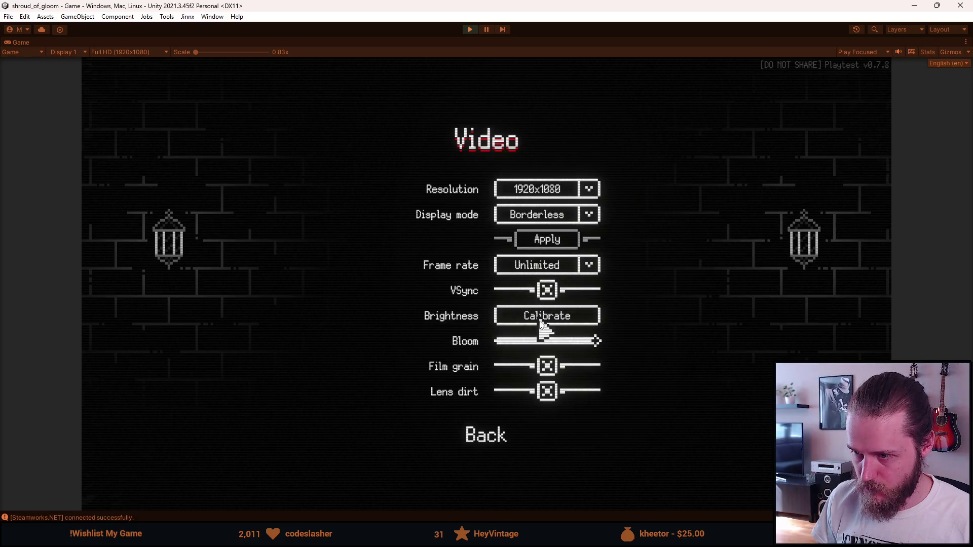
# Step: Open the brightness Calibrate screen, then back out of the menus to resume play
pyautogui.click(541, 319)
pyautogui.press('Escape')
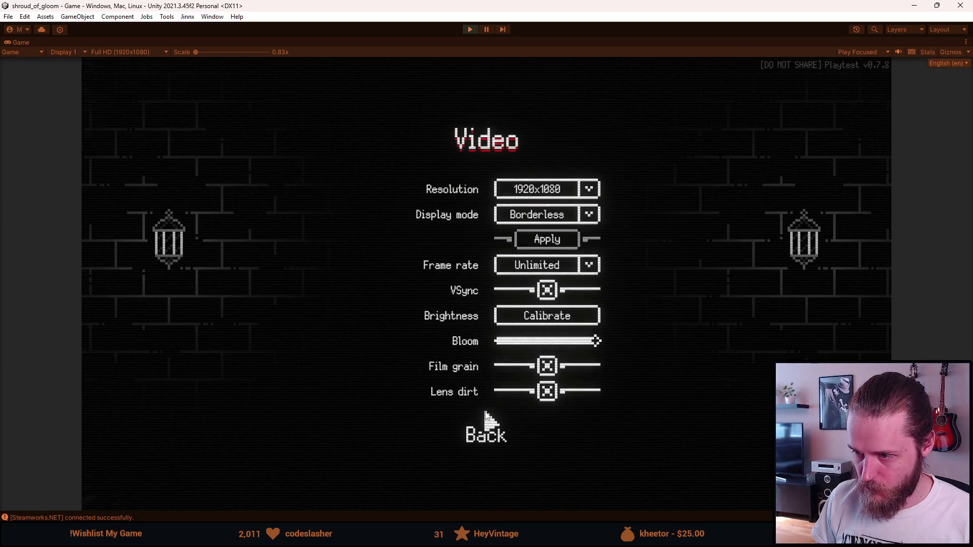
pyautogui.click(487, 424)
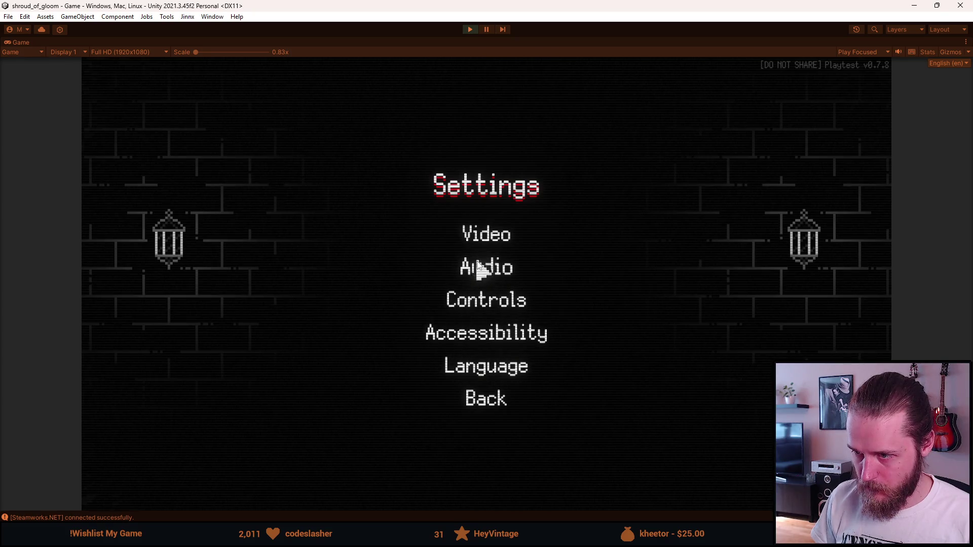
pyautogui.click(487, 246)
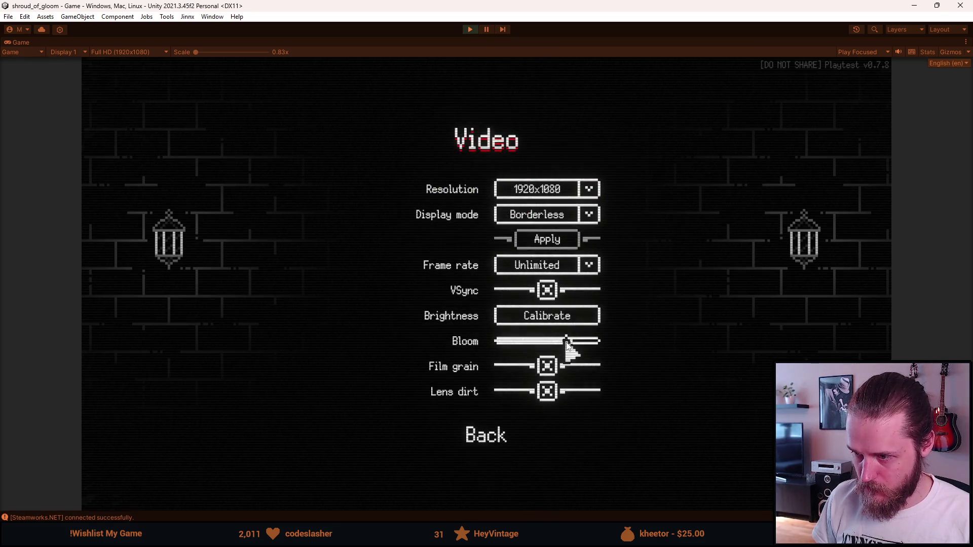
pyautogui.press('Escape')
pyautogui.press('Escape')
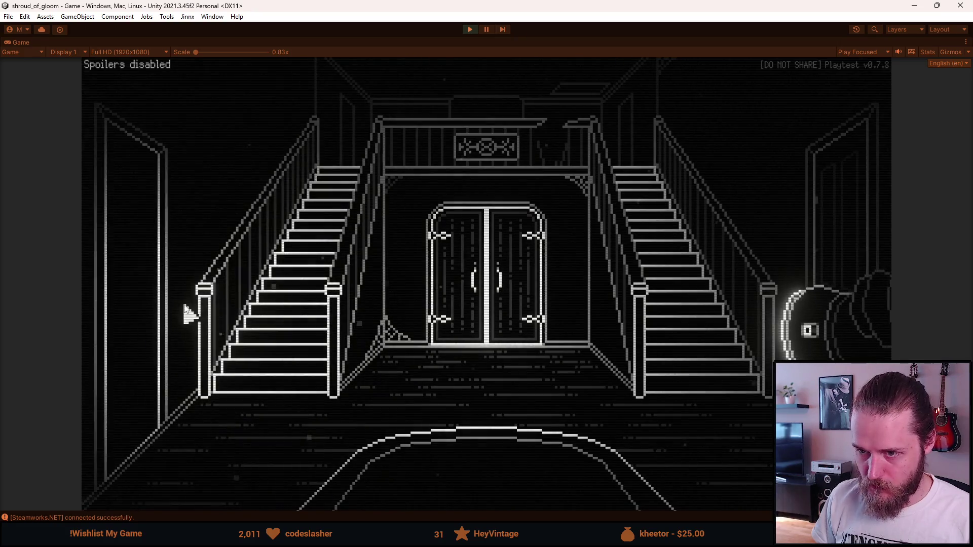
# Step: Walk through the left door into the garage and back to the staircase hall, then stop play
pyautogui.click(152, 299)
pyautogui.click(194, 285)
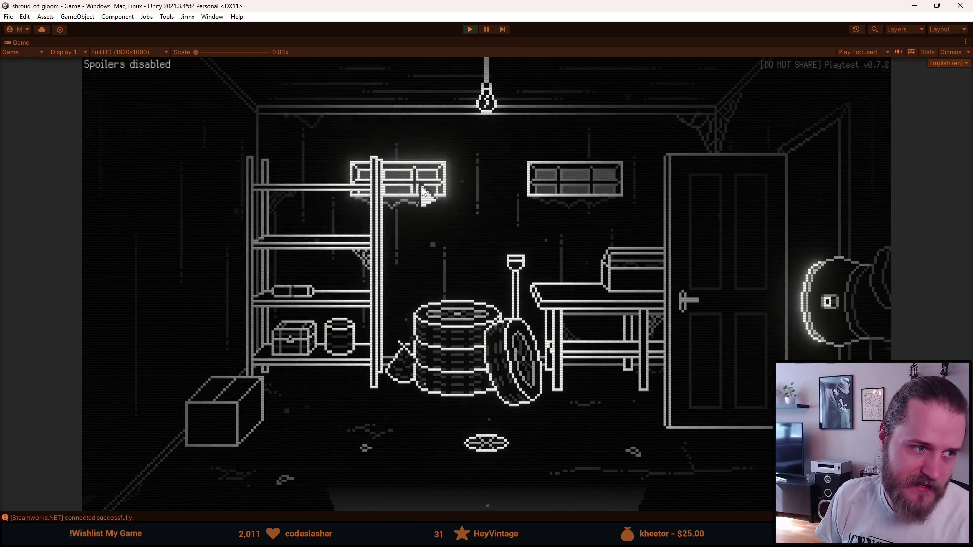
pyautogui.click(798, 178)
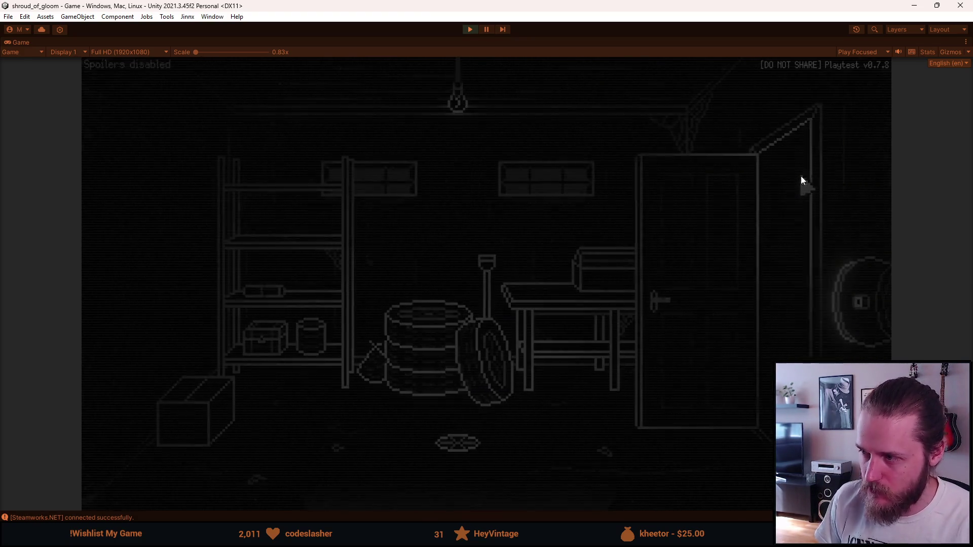
pyautogui.click(806, 186)
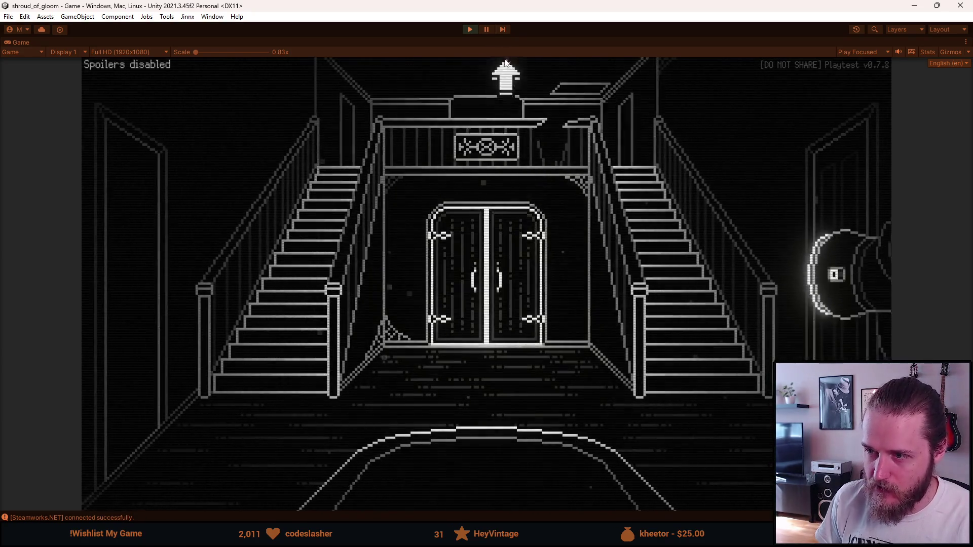
pyautogui.press('Escape')
pyautogui.click(471, 30)
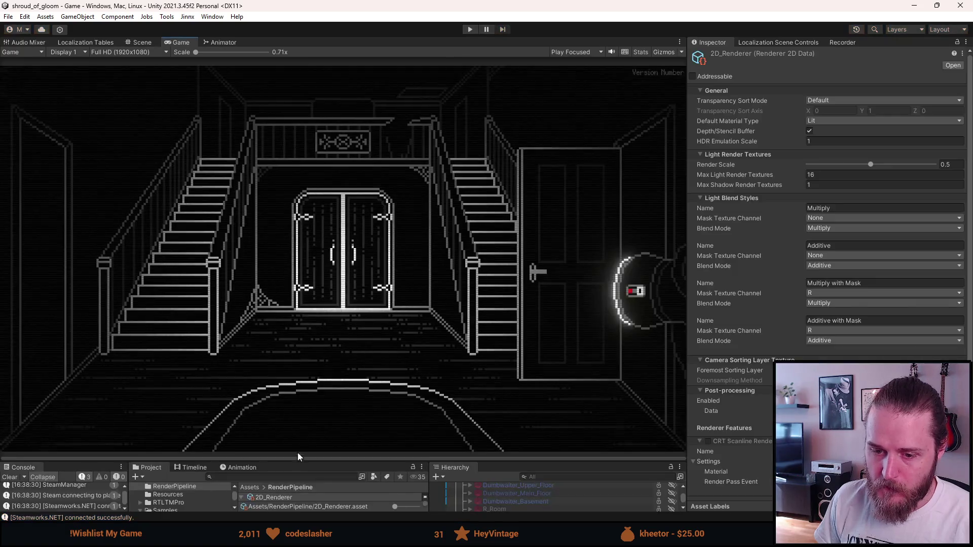
# Step: Re-enable the CRT Scanline renderer feature, select CRT_Canvas, and maximize the Game view
pyautogui.moveTo(298, 464); pyautogui.dragTo(299, 343)
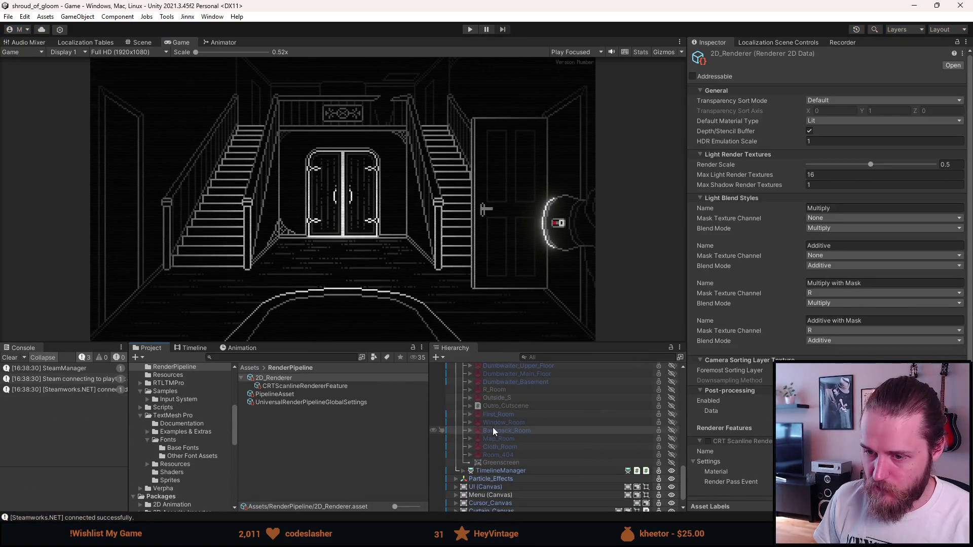
pyautogui.click(709, 442)
pyautogui.scroll(10, 491, 440)
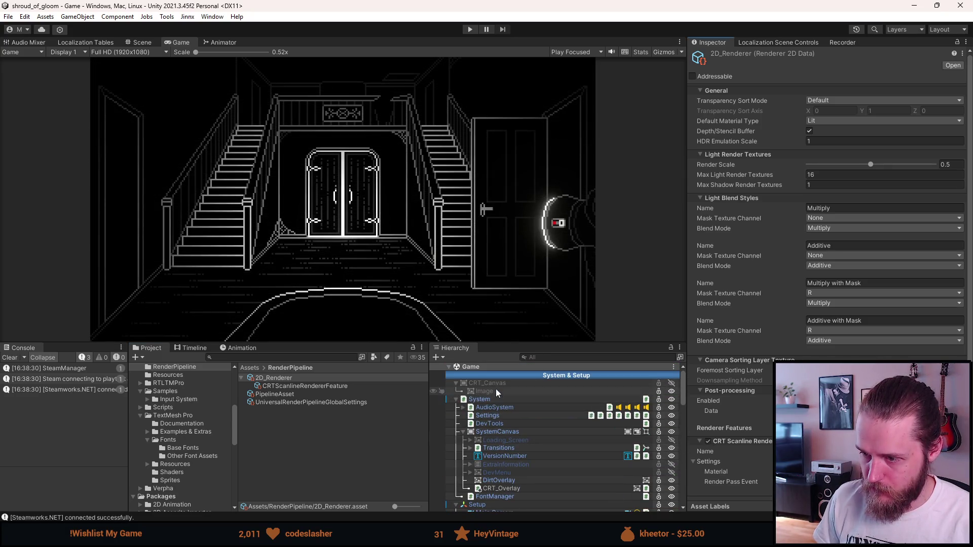
pyautogui.click(497, 383)
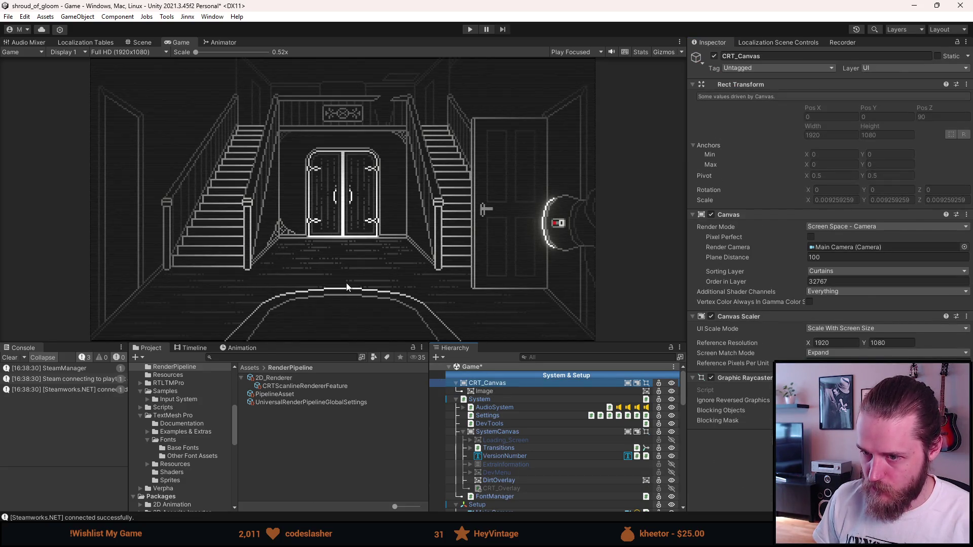
pyautogui.moveTo(344, 342); pyautogui.dragTo(337, 475)
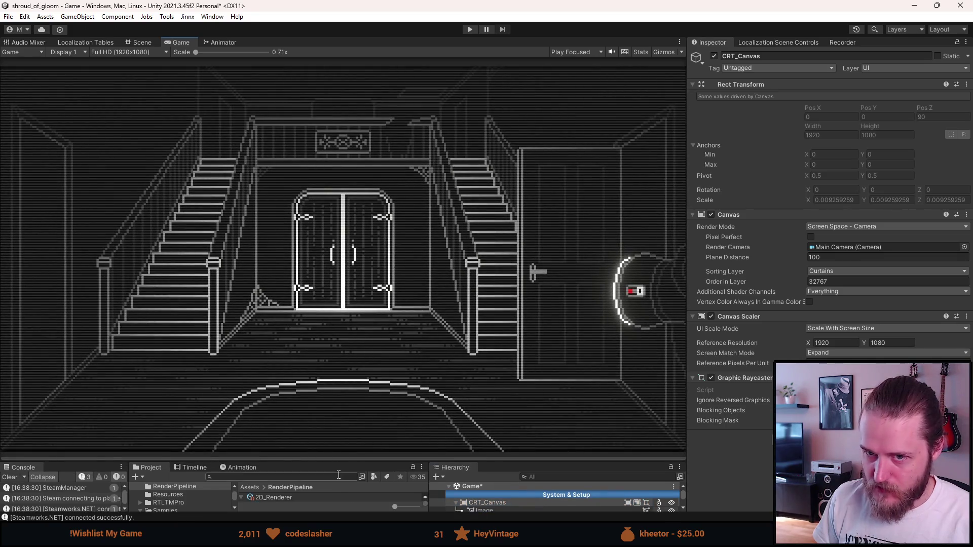
pyautogui.doubleClick(169, 43)
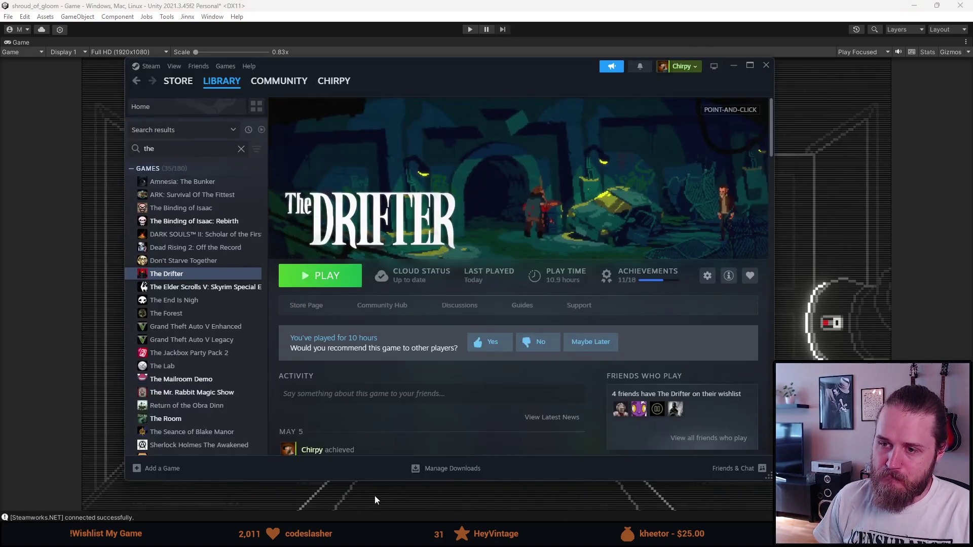
# Step: Launch The Drifter from the Steam library
pyautogui.click(337, 271)
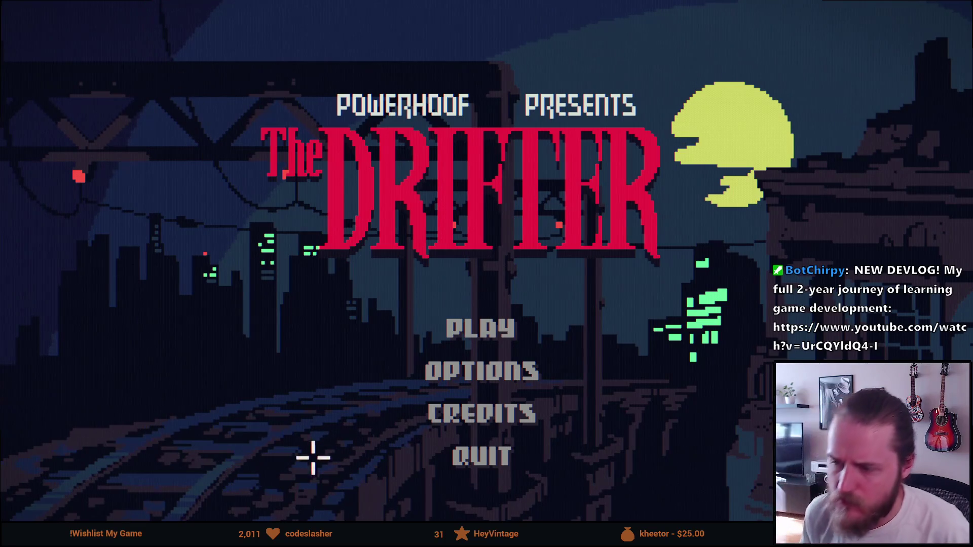
# Step: Set The Drifter's volume to 0 in Options, then quit the game and confirm
pyautogui.click(513, 363)
pyautogui.moveTo(402, 100); pyautogui.dragTo(250, 93)
pyautogui.press('Escape')
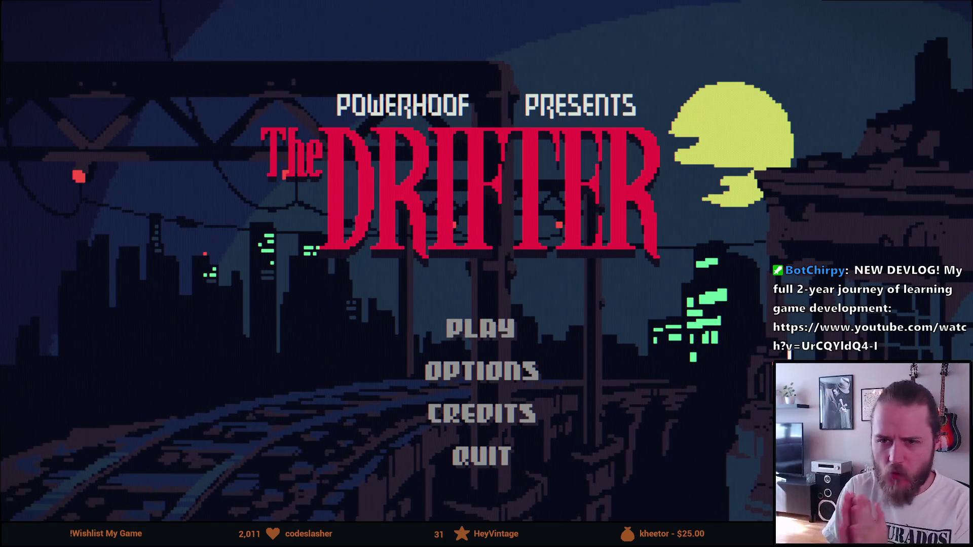
pyautogui.click(468, 457)
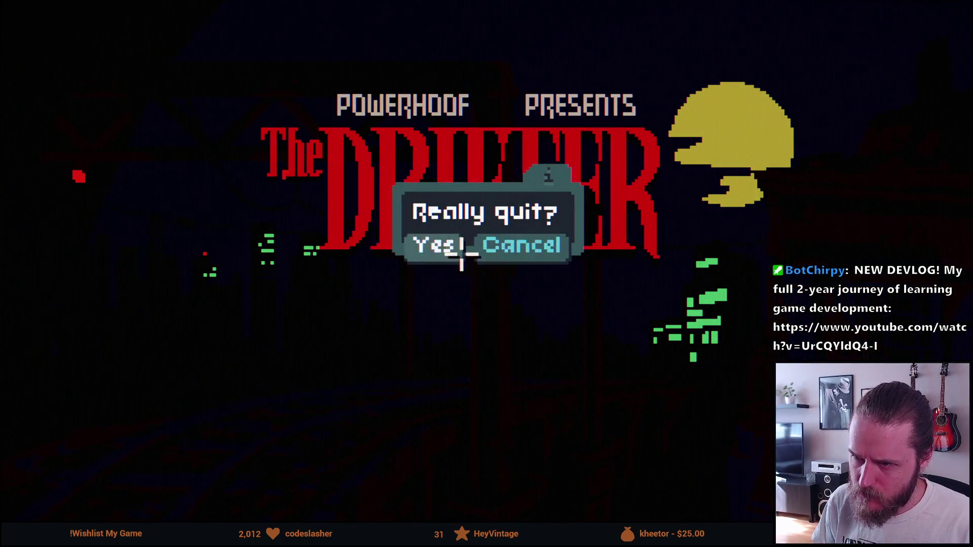
pyautogui.click(490, 246)
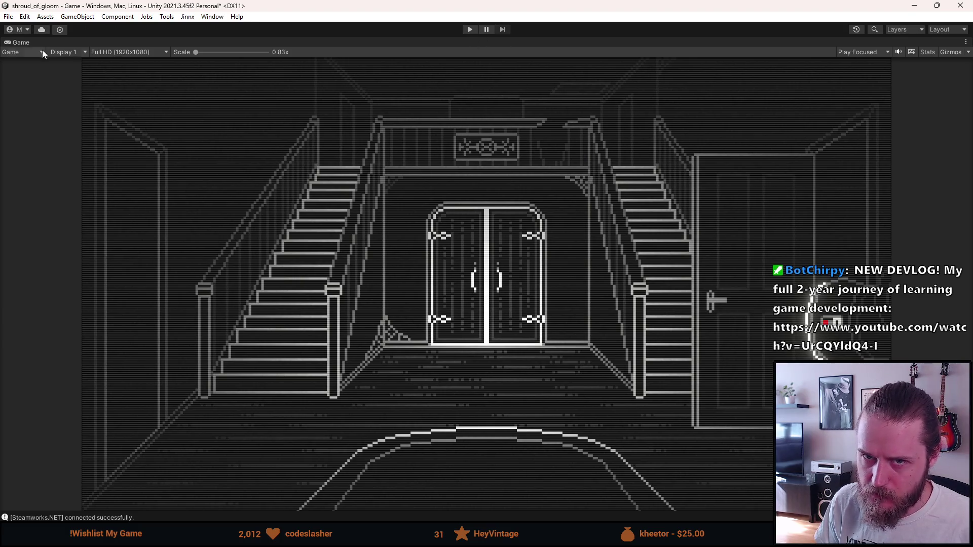
# Step: Restore the full editor layout, enlarge the lower panels, and select the Image object
pyautogui.doubleClick(17, 43)
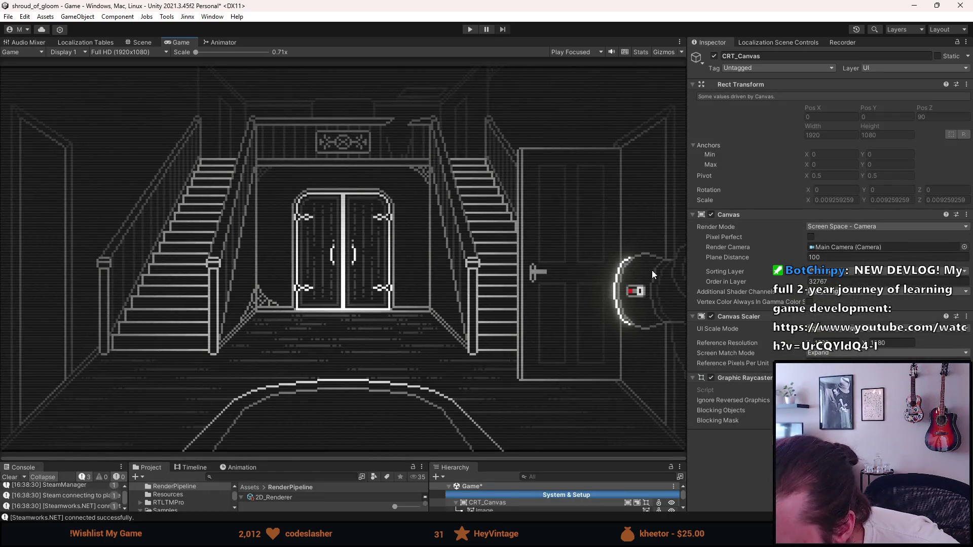
pyautogui.moveTo(589, 459); pyautogui.dragTo(585, 401)
pyautogui.click(525, 453)
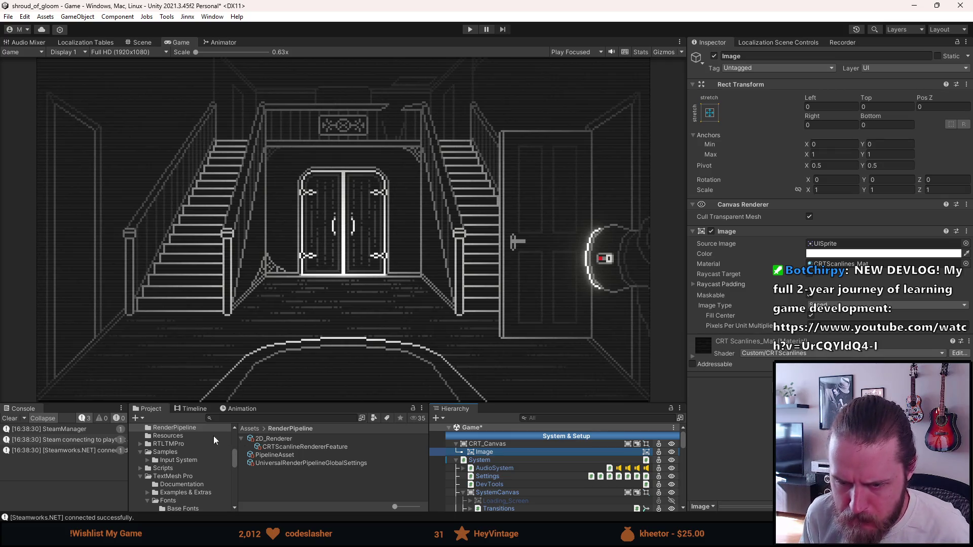
# Step: Open _Project > [6] Shaders and select CRTScanlines_Mat (Strength 1, Density 3.64)
pyautogui.scroll(10, 161, 459)
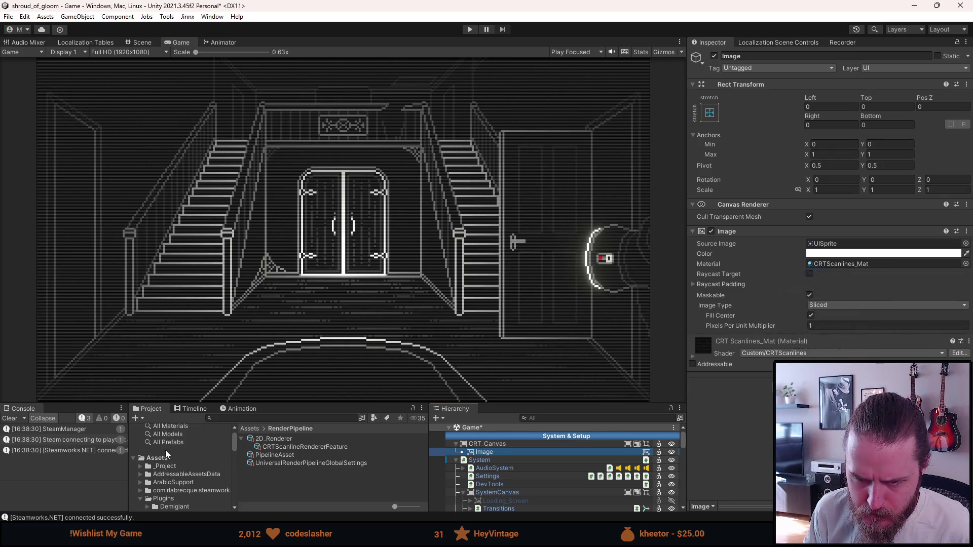
pyautogui.scroll(-6, 168, 450)
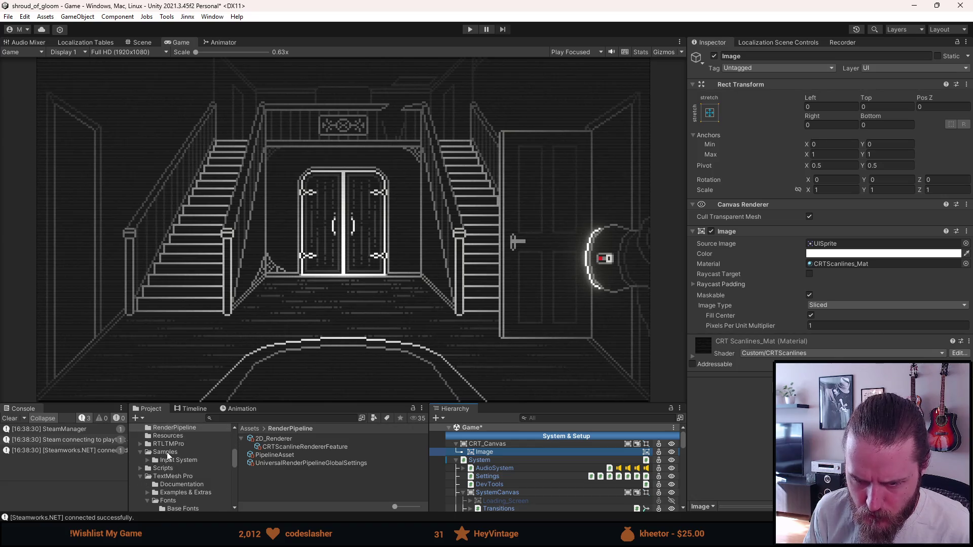
pyautogui.scroll(5, 167, 455)
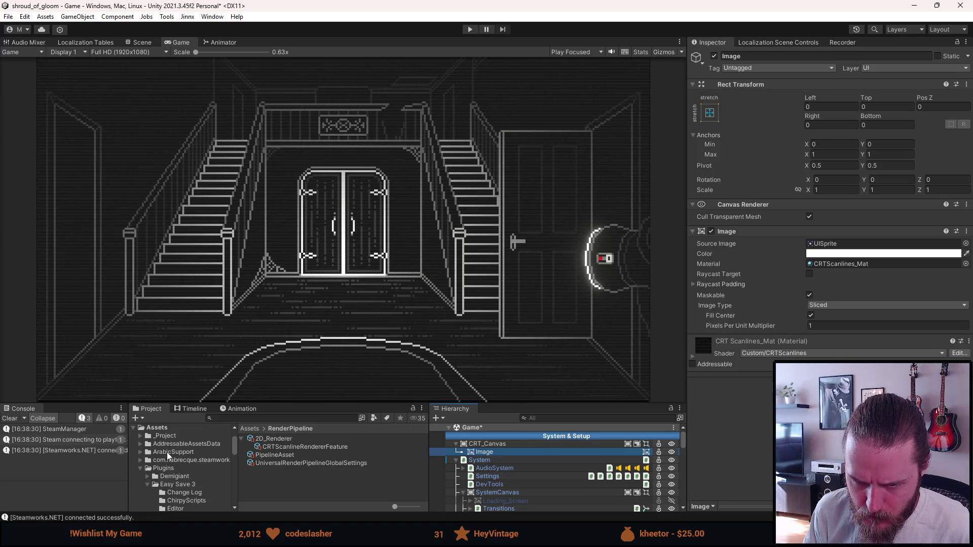
pyautogui.click(141, 436)
pyautogui.scroll(-3, 152, 442)
pyautogui.click(174, 440)
pyautogui.click(274, 454)
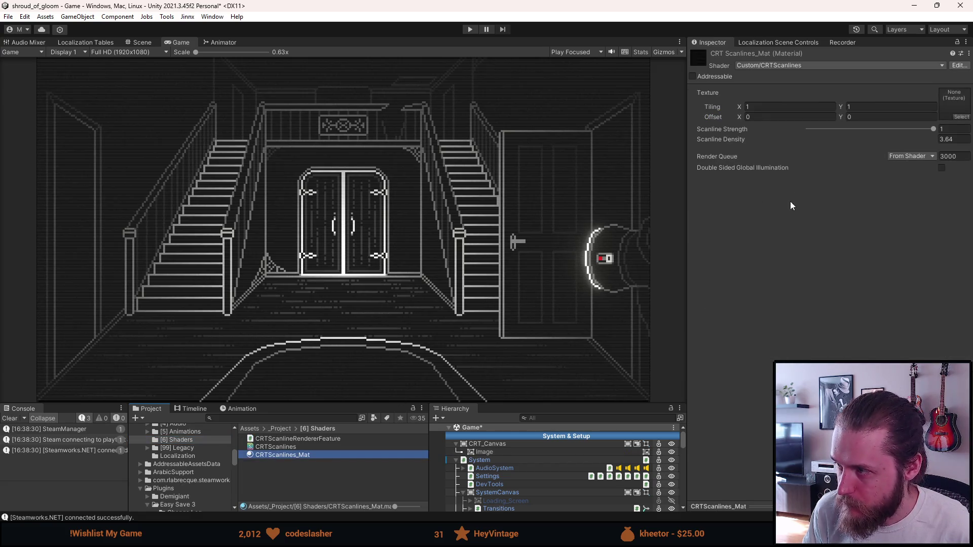
# Step: Lower CRTScanlines_Mat's Scanline Strength to 0.368 and adjust the Scanline Density slider
pyautogui.moveTo(929, 128)
pyautogui.mouseDown()
pyautogui.moveTo(750, 129)
pyautogui.moveTo(933, 133)
pyautogui.mouseUp()
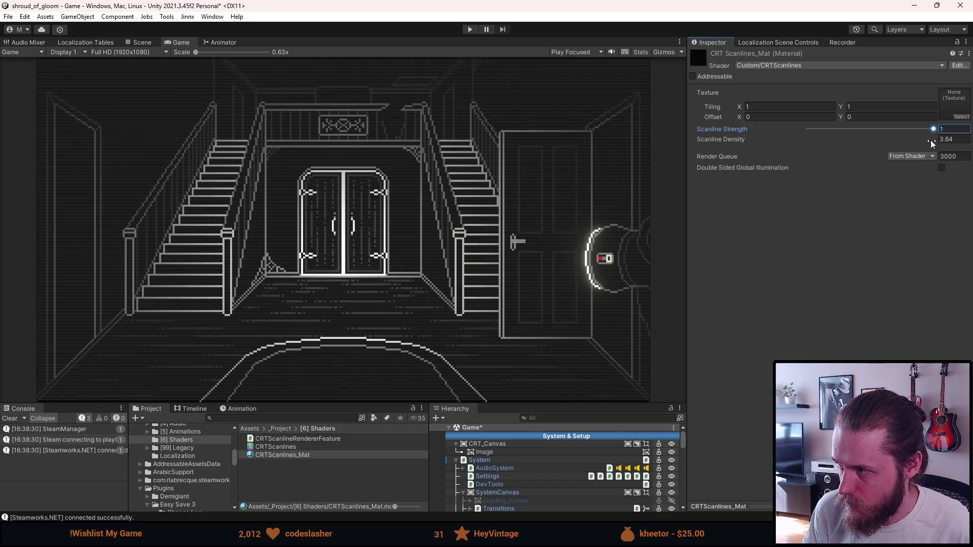
pyautogui.scroll(10, 531, 208)
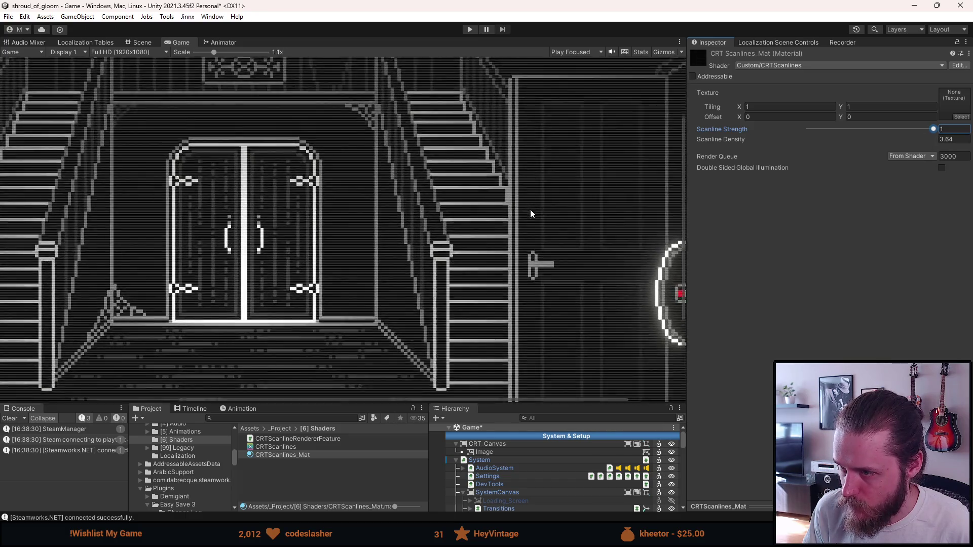
pyautogui.scroll(3, 528, 214)
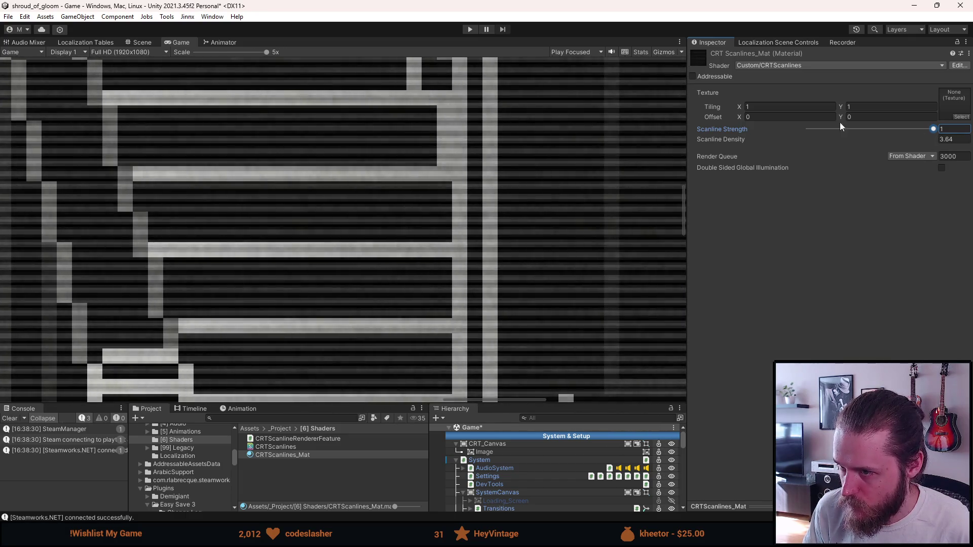
pyautogui.moveTo(939, 140)
pyautogui.mouseDown()
pyautogui.moveTo(890, 147)
pyautogui.moveTo(969, 153)
pyautogui.moveTo(10, 155)
pyautogui.mouseUp()
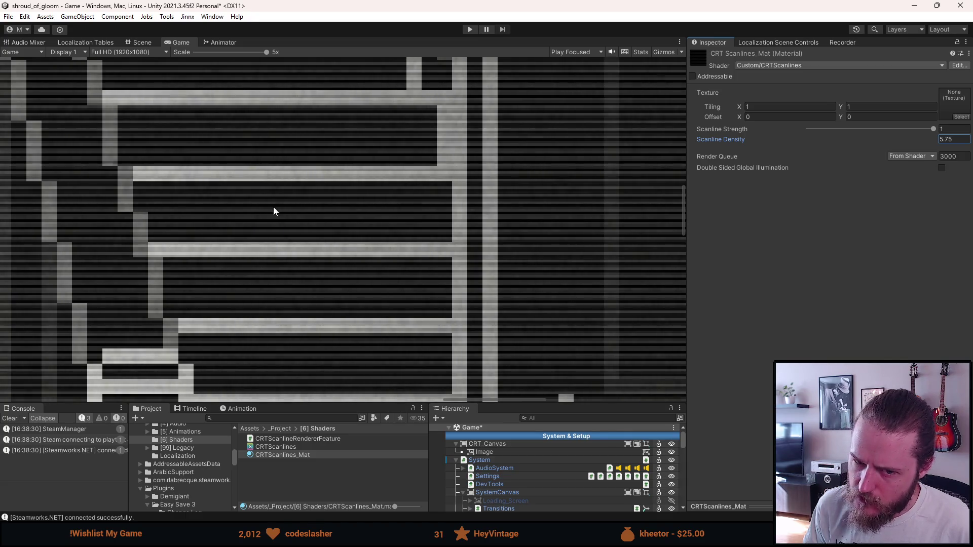
# Step: Zoom the Game view out and maximize it to fill the editor
pyautogui.scroll(-10, 273, 208)
pyautogui.scroll(-1, 272, 207)
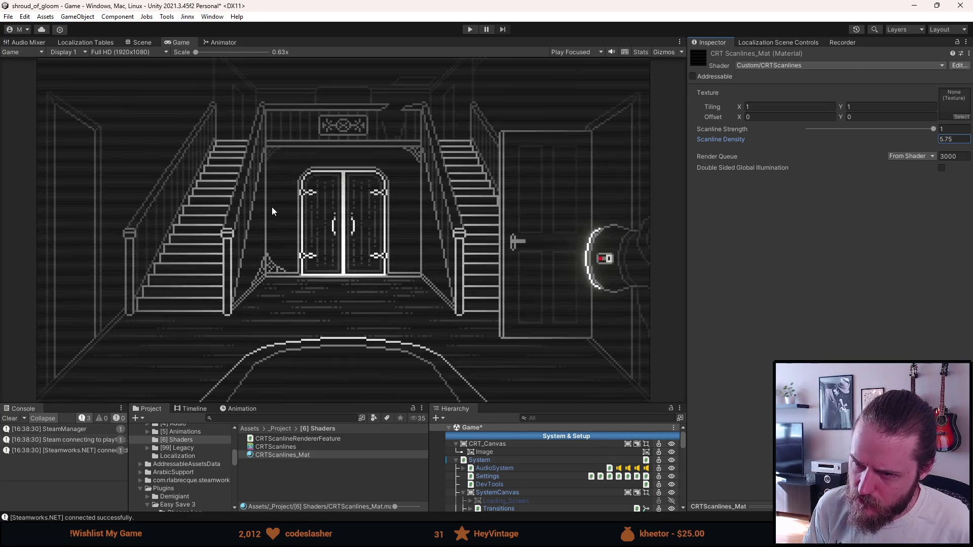
pyautogui.doubleClick(181, 43)
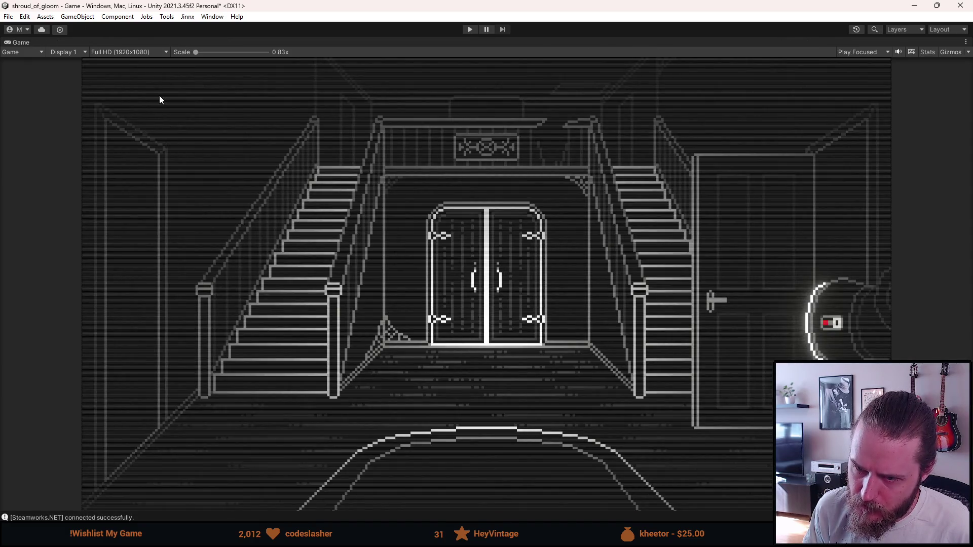
# Step: Toggle the Game view between maximized and normal layout, then give the bottom panels more height
pyautogui.doubleClick(21, 44)
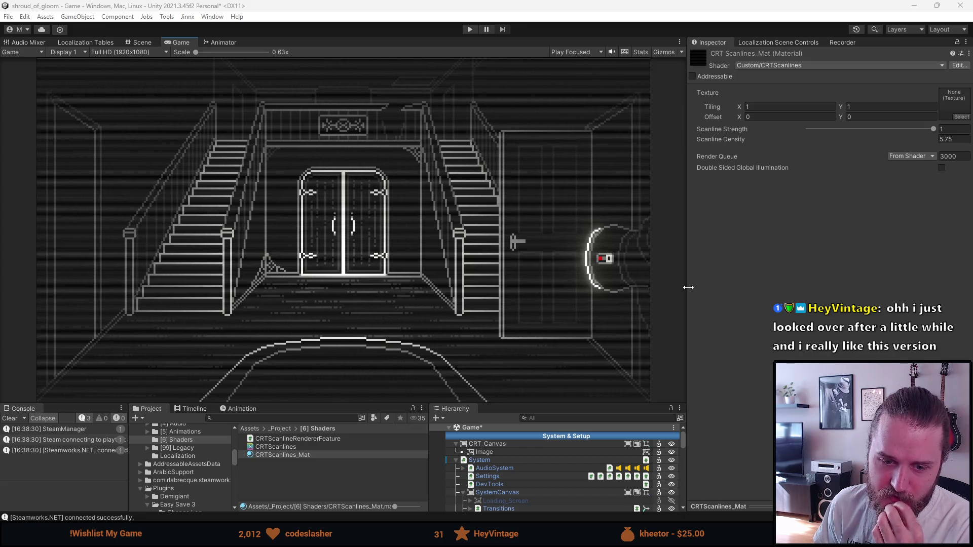
pyautogui.doubleClick(184, 42)
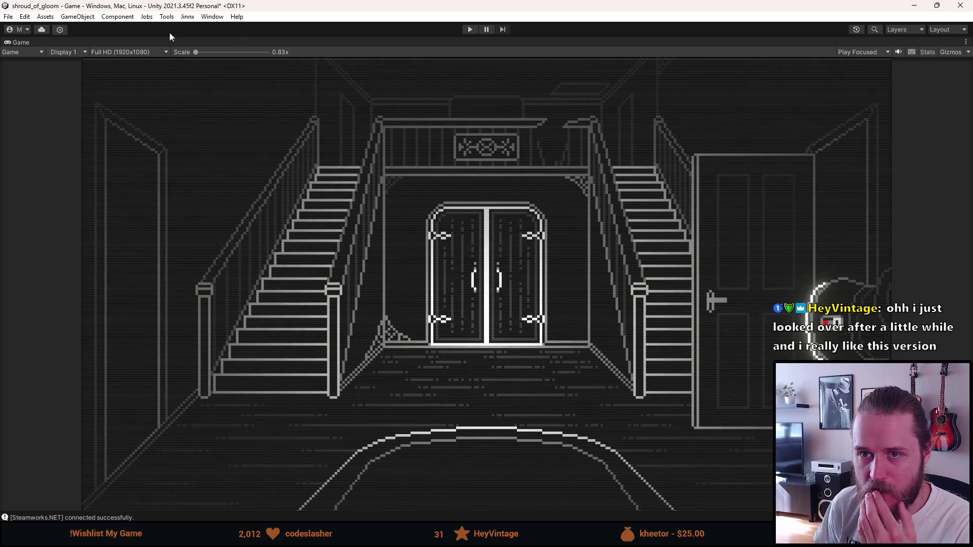
pyautogui.doubleClick(22, 43)
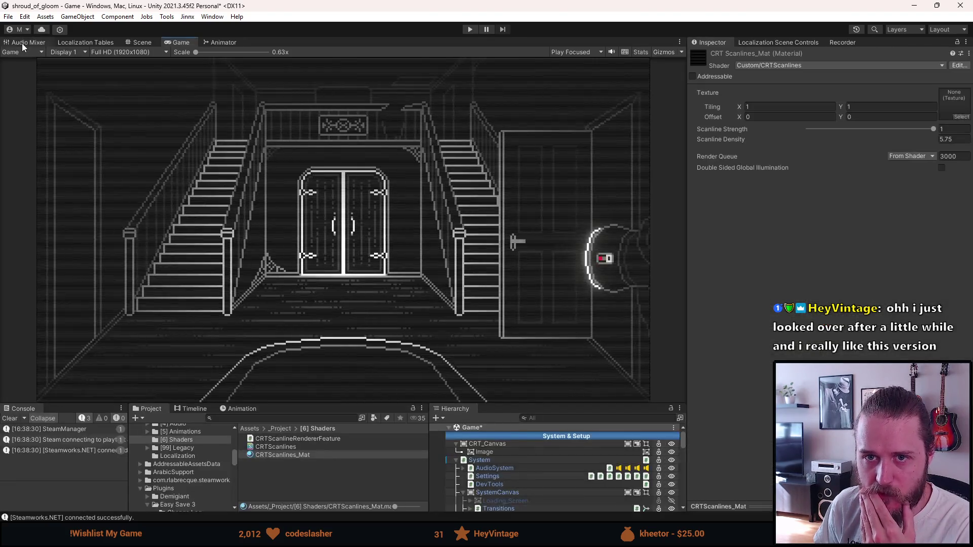
pyautogui.moveTo(349, 405)
pyautogui.mouseDown()
pyautogui.moveTo(342, 341)
pyautogui.moveTo(360, 395)
pyautogui.moveTo(359, 325)
pyautogui.moveTo(359, 470)
pyautogui.moveTo(358, 322)
pyautogui.moveTo(359, 446)
pyautogui.moveTo(359, 386)
pyautogui.mouseUp()
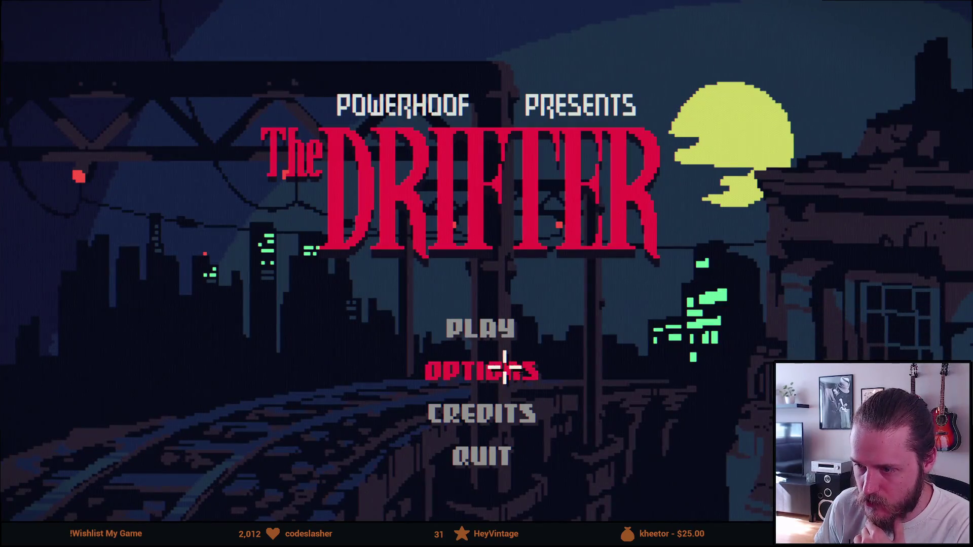
# Step: Set The Drifter's display mode to Windowed in Options and apply it
pyautogui.click(506, 371)
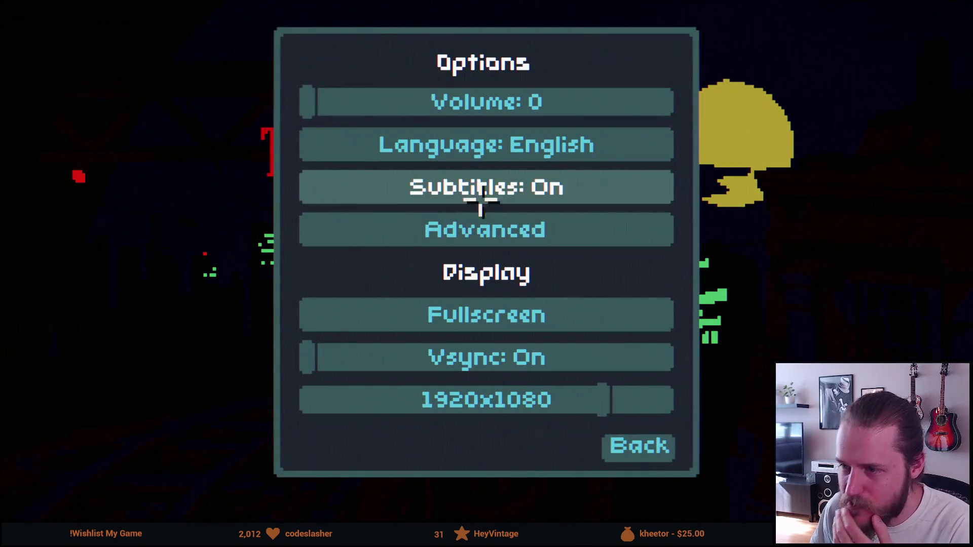
pyautogui.click(468, 321)
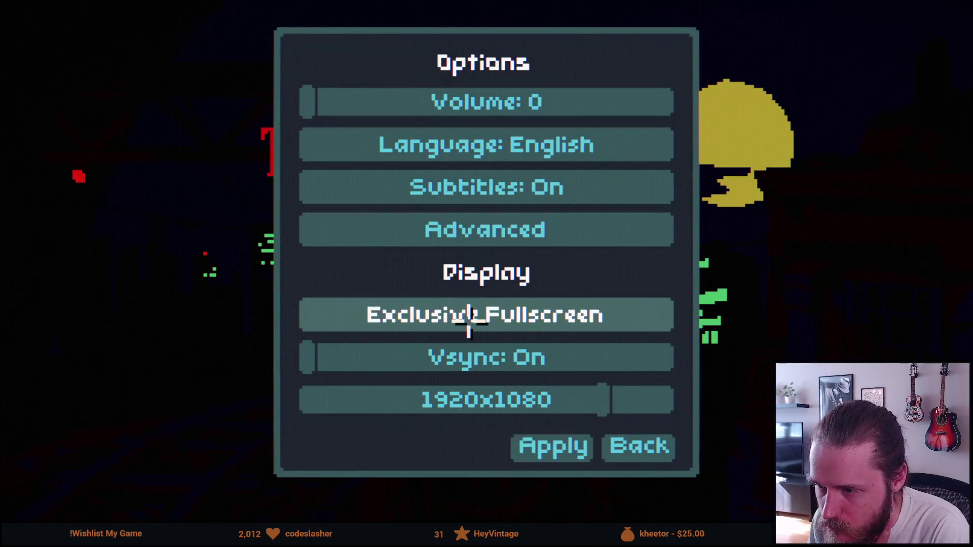
pyautogui.click(472, 324)
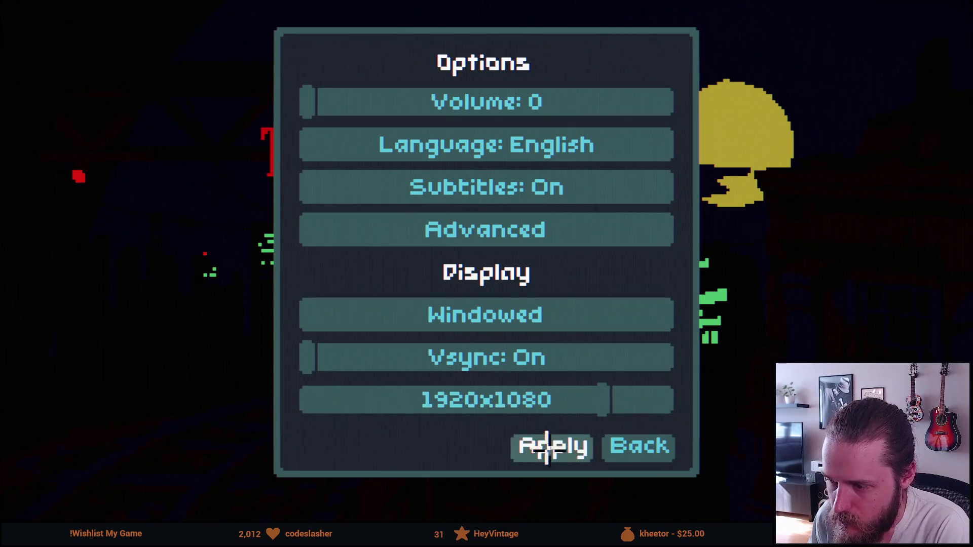
pyautogui.click(537, 449)
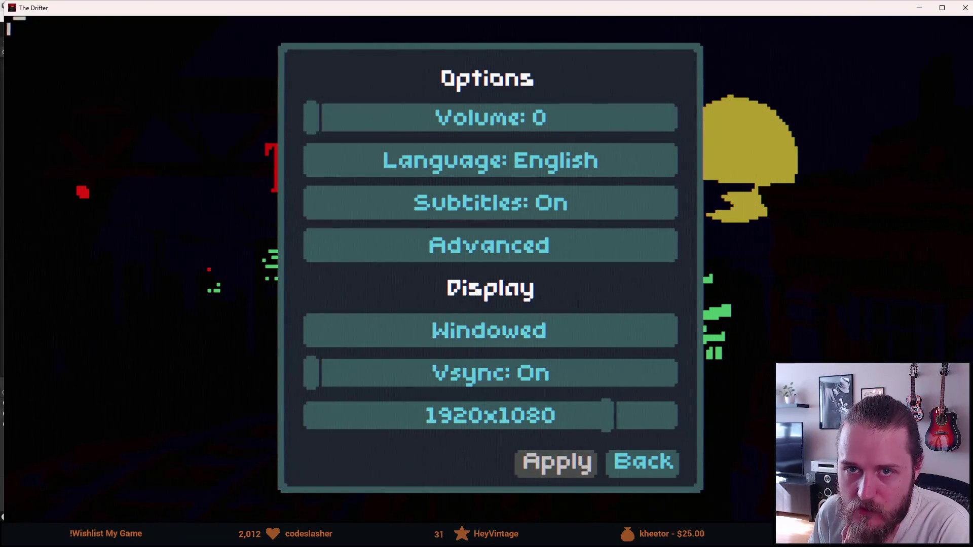
pyautogui.press('Escape')
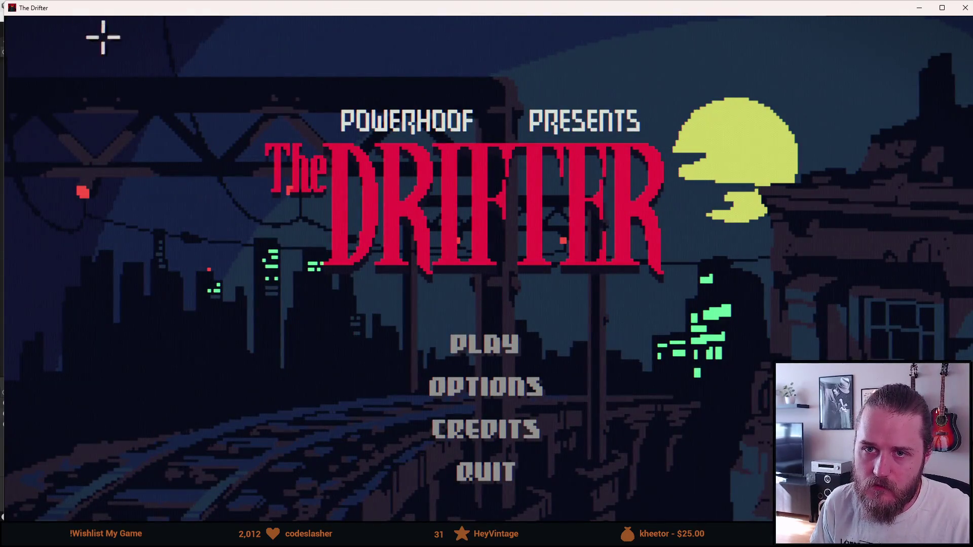
# Step: Switch to the Unity editor, then bring the windowed game back to the front
pyautogui.hotkey('alt', 'Tab')
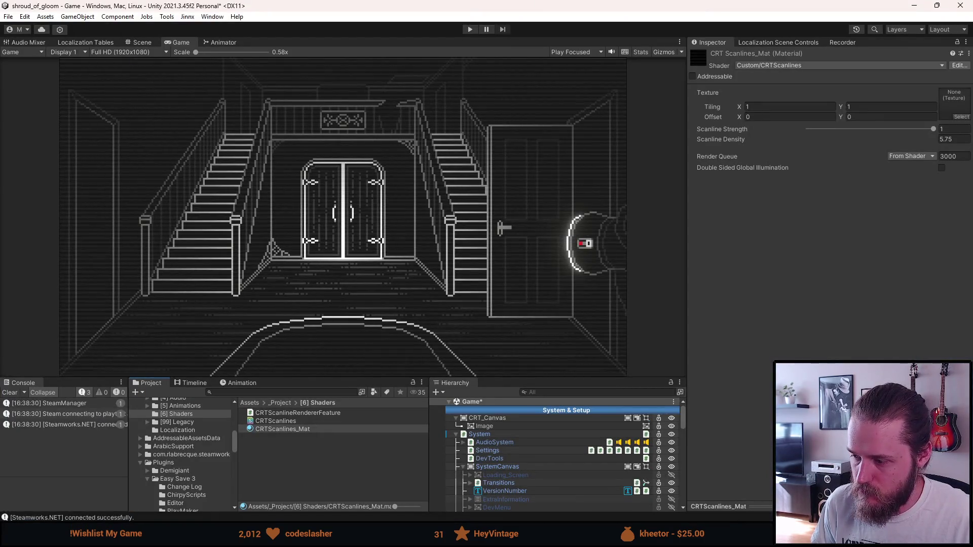
pyautogui.moveTo(732, 535)
pyautogui.click(733, 482)
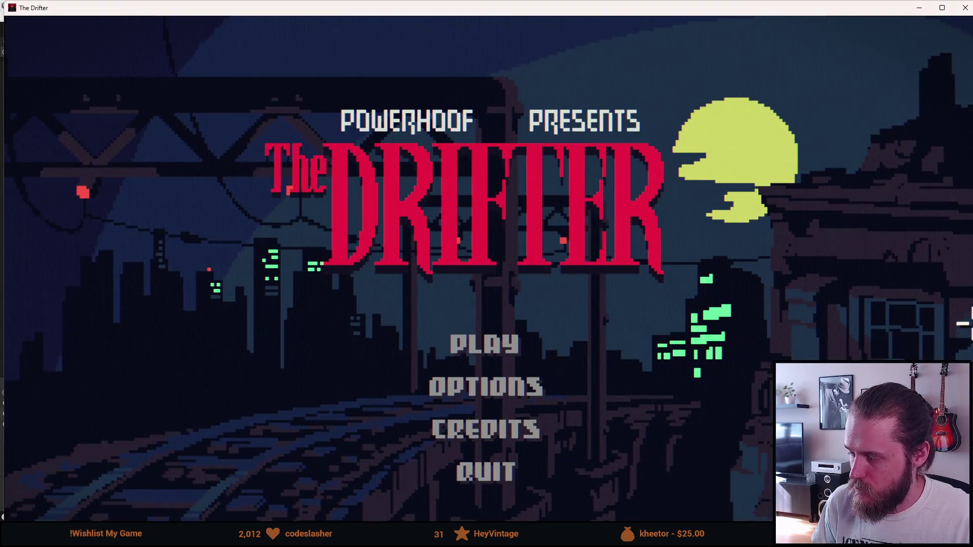
# Step: Drag The Drifter's window lower so the Unity editor shows behind it
pyautogui.hotkey('alt', 'Tab')
pyautogui.hotkey('alt', 'Tab')
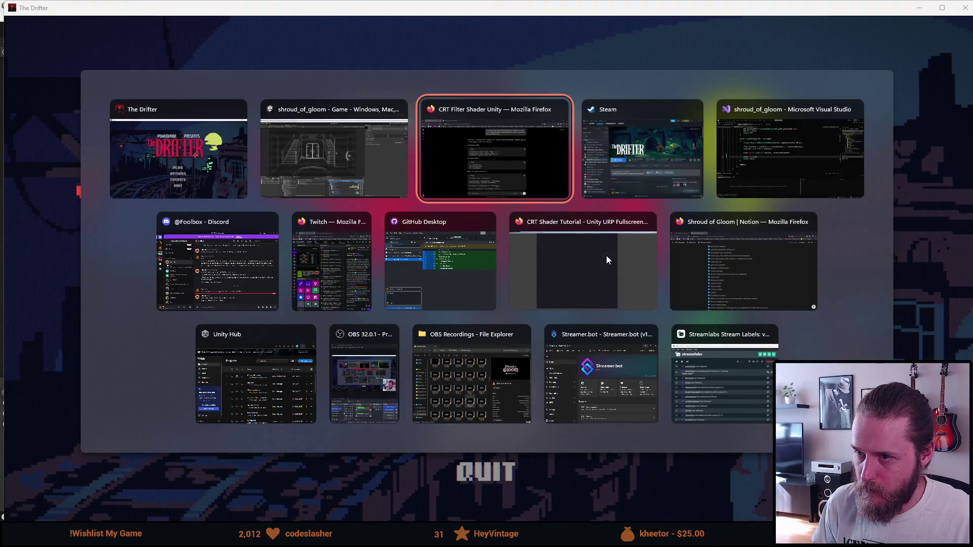
pyautogui.press('Escape')
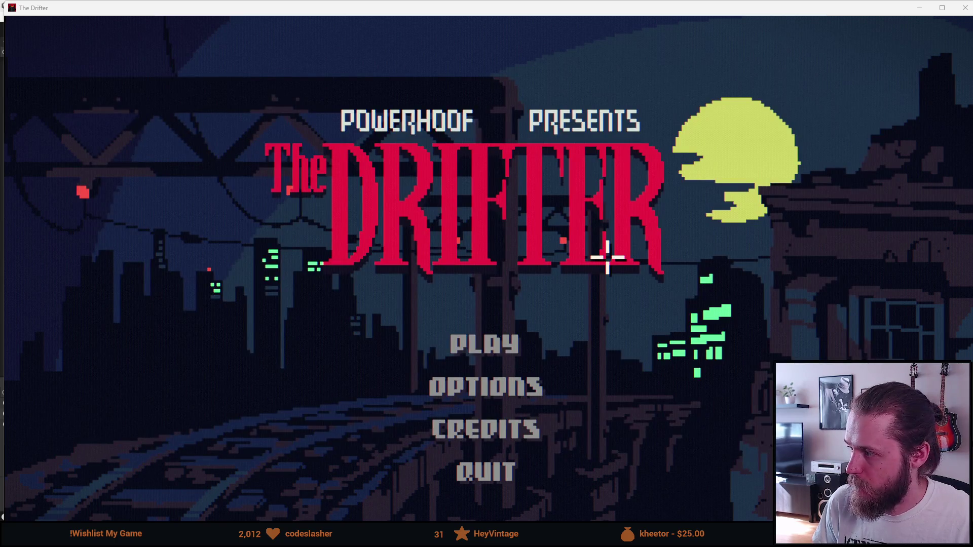
pyautogui.moveTo(875, 3)
pyautogui.mouseDown()
pyautogui.moveTo(837, 233)
pyautogui.moveTo(826, 104)
pyautogui.moveTo(830, 242)
pyautogui.moveTo(827, 44)
pyautogui.mouseUp()
pyautogui.click(487, 403)
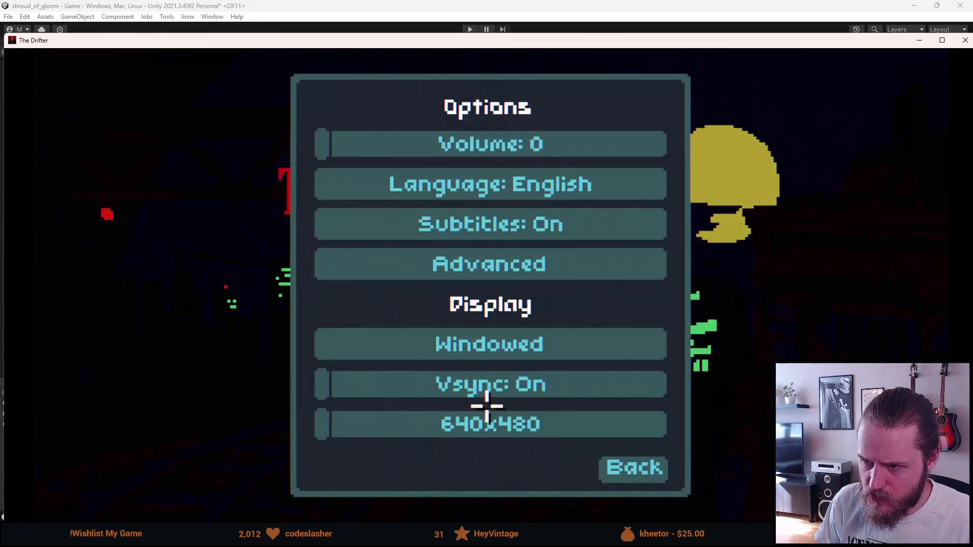
# Step: Switch The Drifter's display mode to Fullscreen and apply it
pyautogui.click(522, 356)
pyautogui.click(522, 355)
pyautogui.click(518, 351)
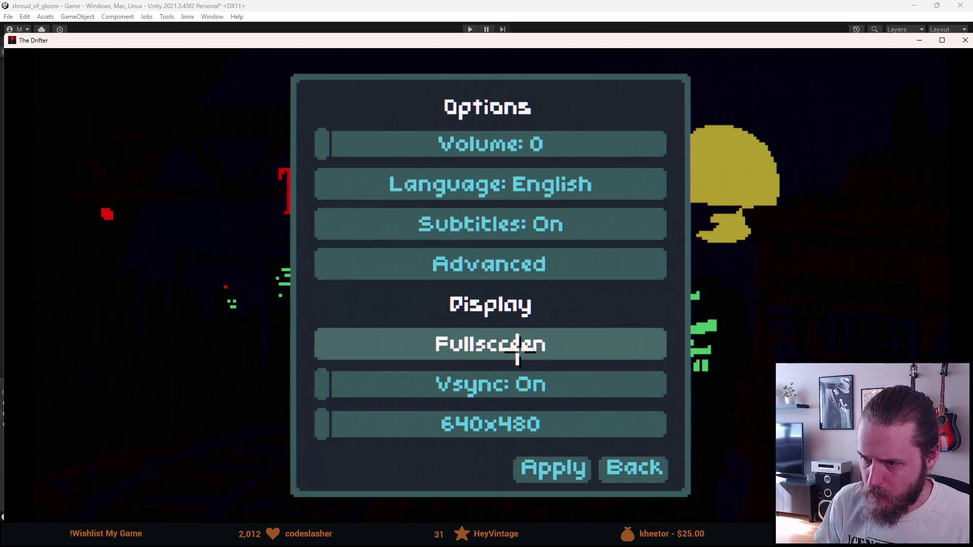
pyautogui.click(560, 462)
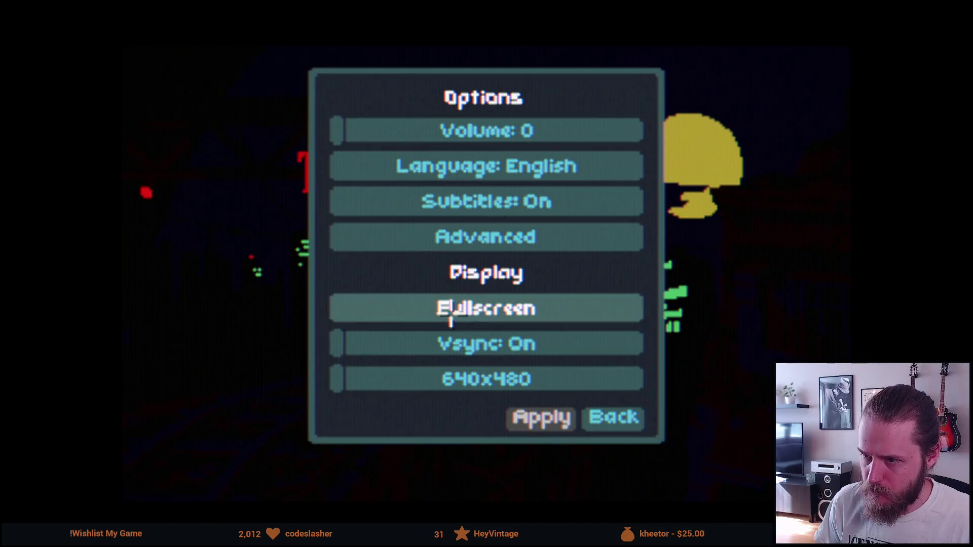
# Step: Set the resolution to 1920x1080, apply it, and return to the title menu
pyautogui.click(504, 378)
pyautogui.click(542, 380)
pyautogui.moveTo(543, 380)
pyautogui.mouseDown()
pyautogui.moveTo(630, 378)
pyautogui.moveTo(591, 377)
pyautogui.mouseUp()
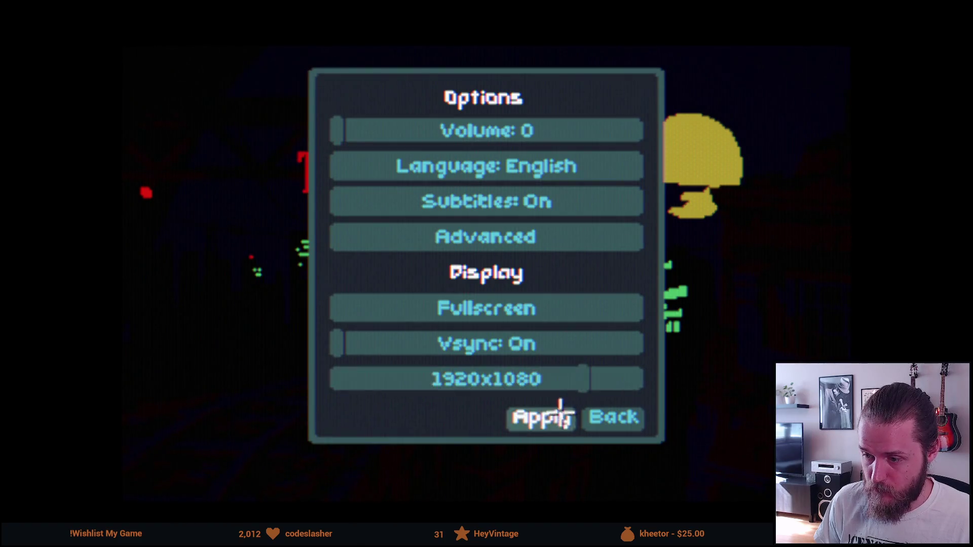
pyautogui.click(542, 415)
pyautogui.click(637, 446)
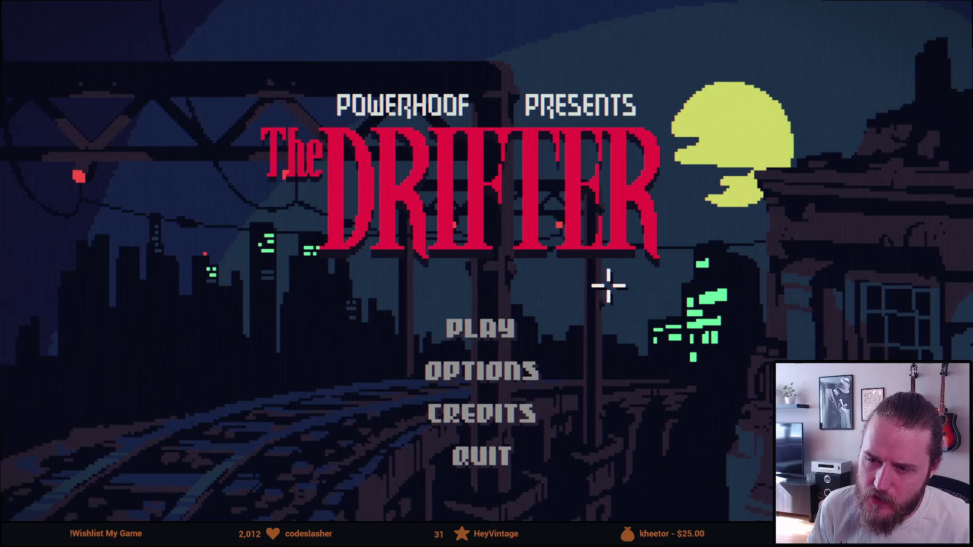
pyautogui.hotkey('alt', 'Tab')
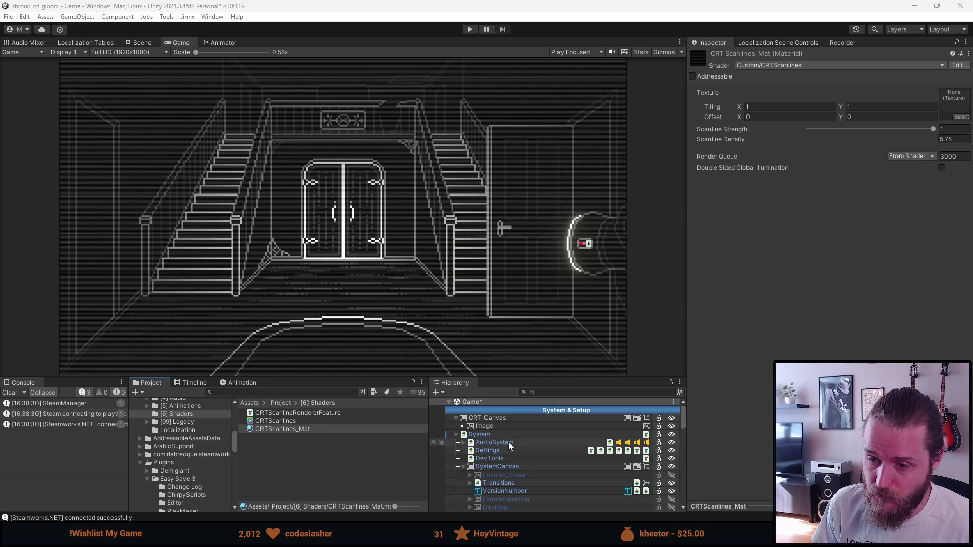
# Step: Select CRTScanlines_Mat to check Strength 1 and Density 5.75, then go to Visual Studio
pyautogui.click(316, 430)
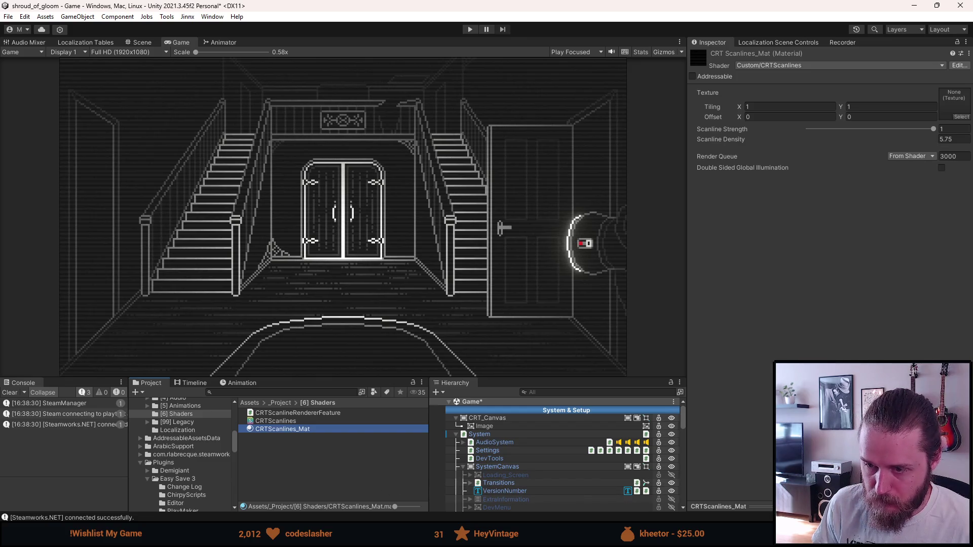
pyautogui.hotkey('alt', 'Tab')
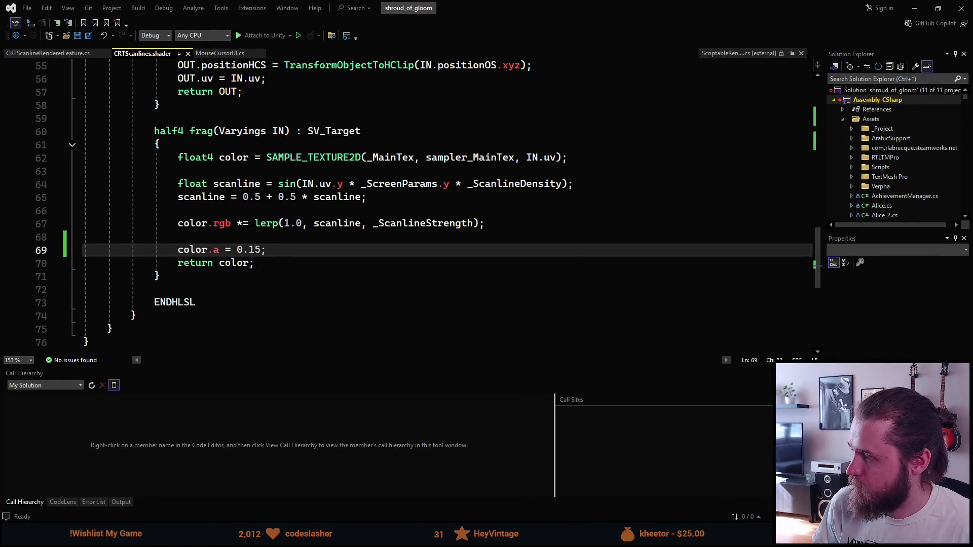
# Step: Scroll CRTScanlines.shader to the top to show its Properties block
pyautogui.scroll(17, 259, 340)
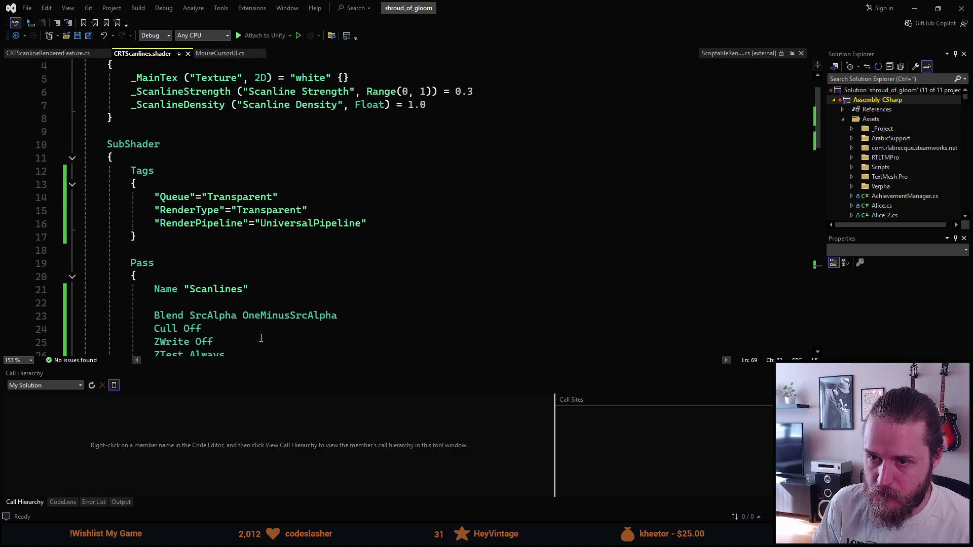
pyautogui.scroll(1, 259, 339)
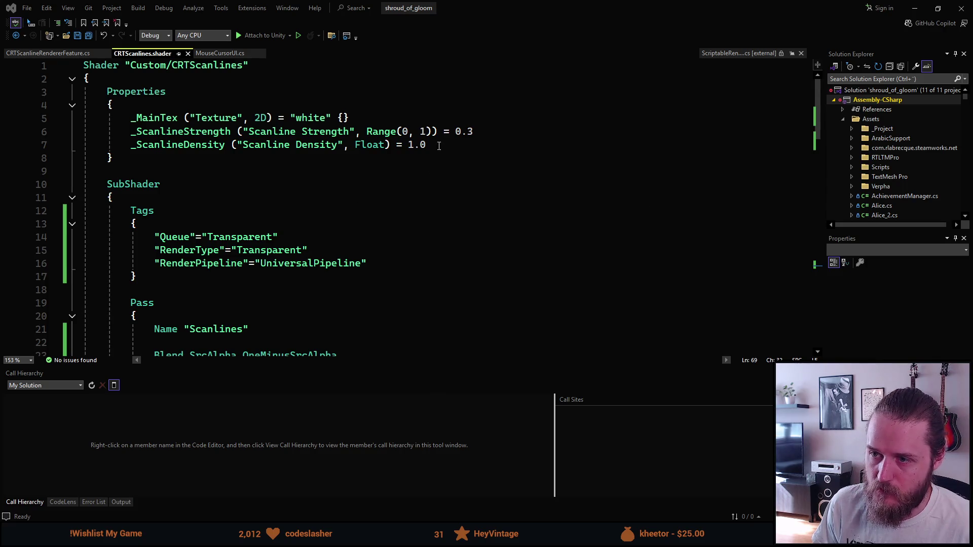
# Step: Paste Scanline Strength, Thickness and Spacing properties over the old property lines and indent them
pyautogui.moveTo(439, 146); pyautogui.dragTo(130, 117)
pyautogui.write('_ScanlineStrength ("Scanline Strength", Range(0, 1)) = 0.3 _ScanlineThickness ("Scanline Thickness", Range(1, 10)) = 2 _ScanlineSpacing ("Scanline Spacing", Range(0, 20)) = 4')
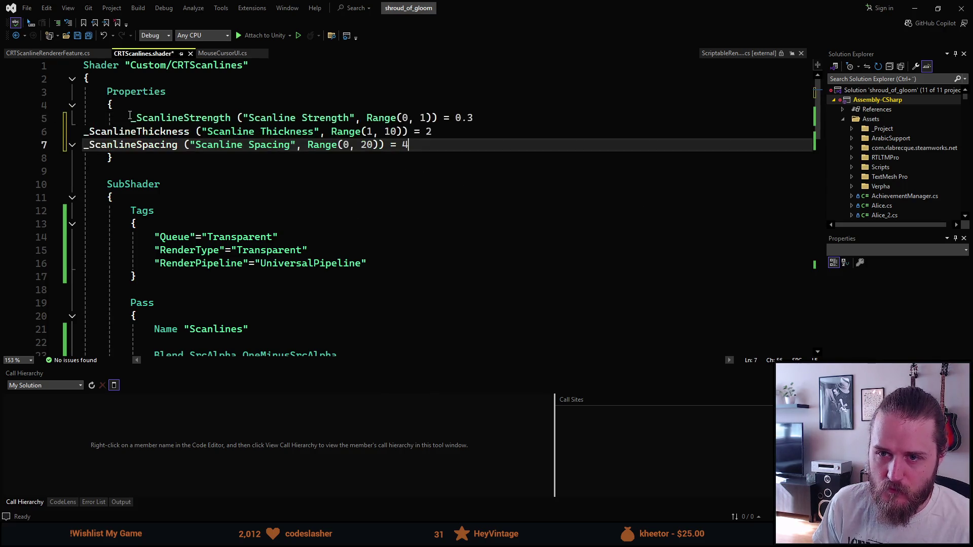
pyautogui.click(85, 132)
pyautogui.press('Tab')
pyautogui.press('Tab')
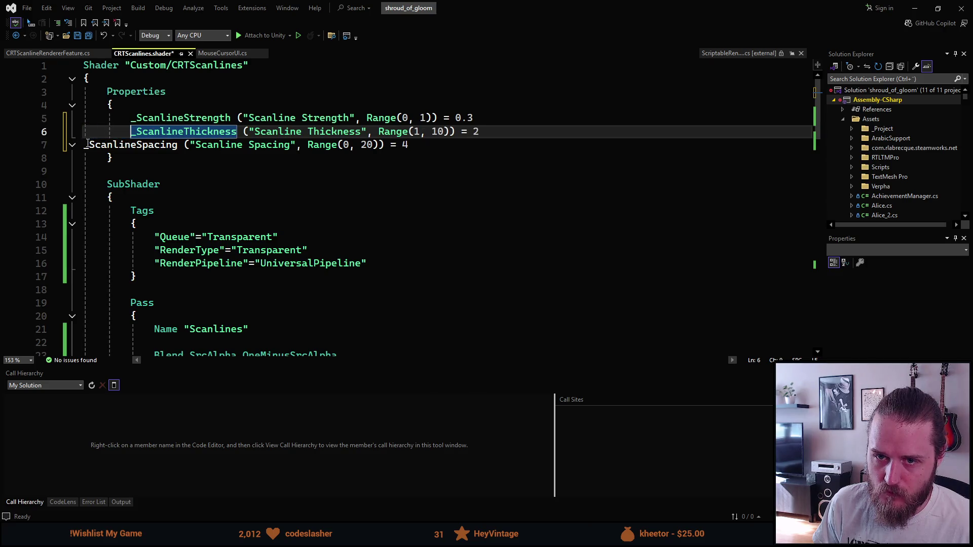
pyautogui.click(86, 145)
pyautogui.press('Tab')
pyautogui.press('Tab')
pyautogui.click(213, 168)
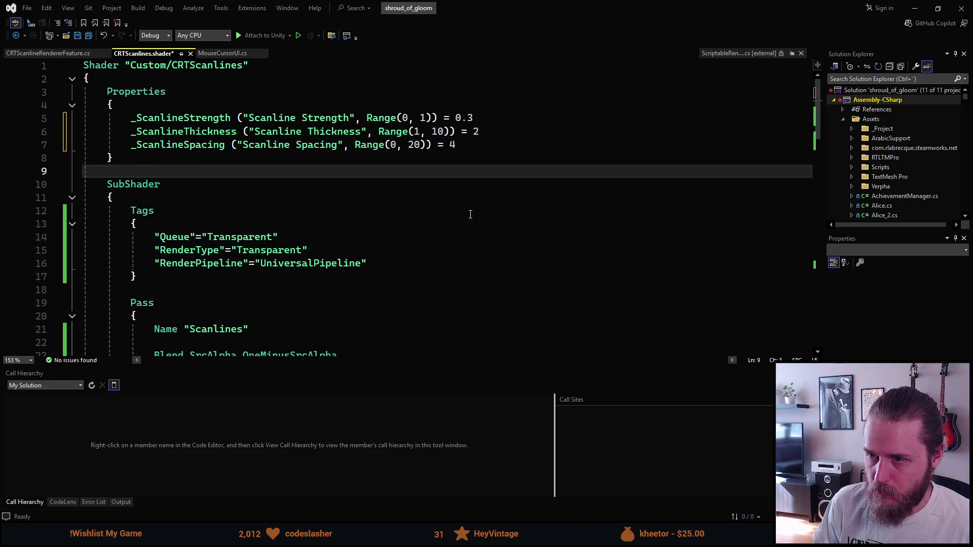
# Step: Review the rest of the shader, then undo the edits back to the original properties
pyautogui.scroll(-1, 471, 214)
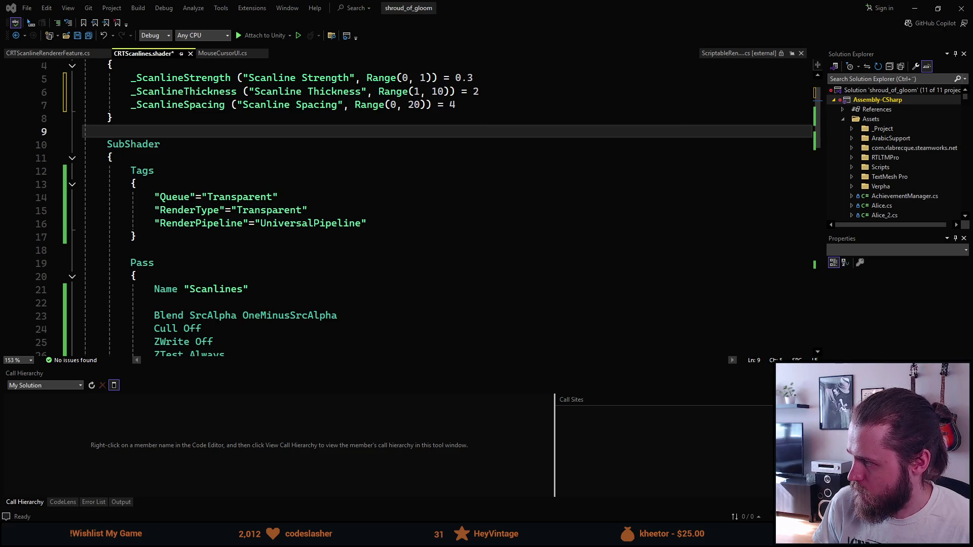
pyautogui.click(534, 161)
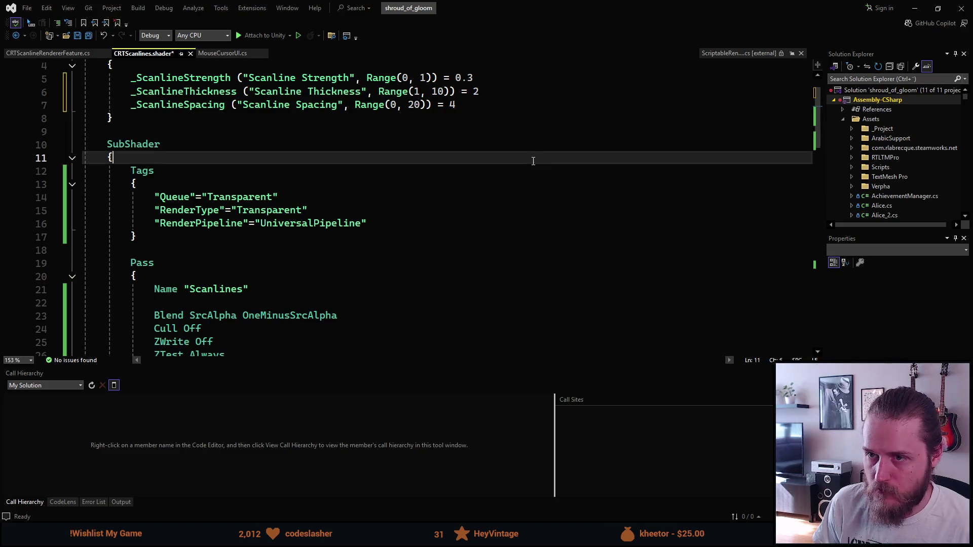
pyautogui.scroll(-6, 396, 222)
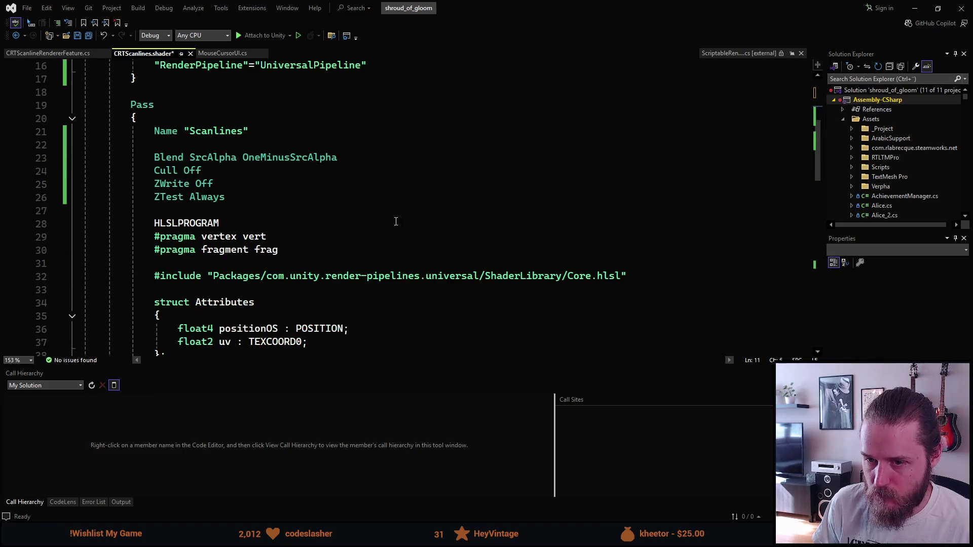
pyautogui.scroll(-2, 396, 221)
pyautogui.scroll(-6, 396, 222)
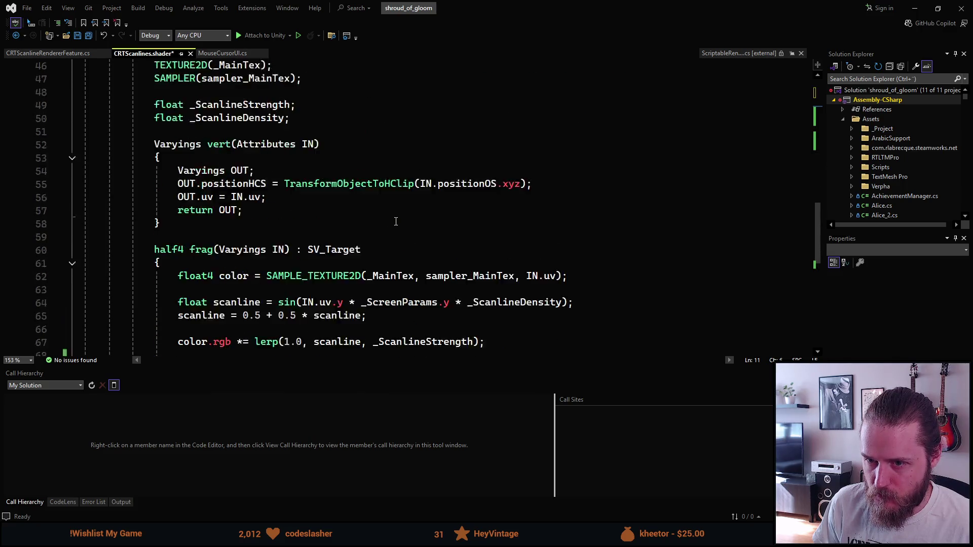
pyautogui.scroll(15, 396, 221)
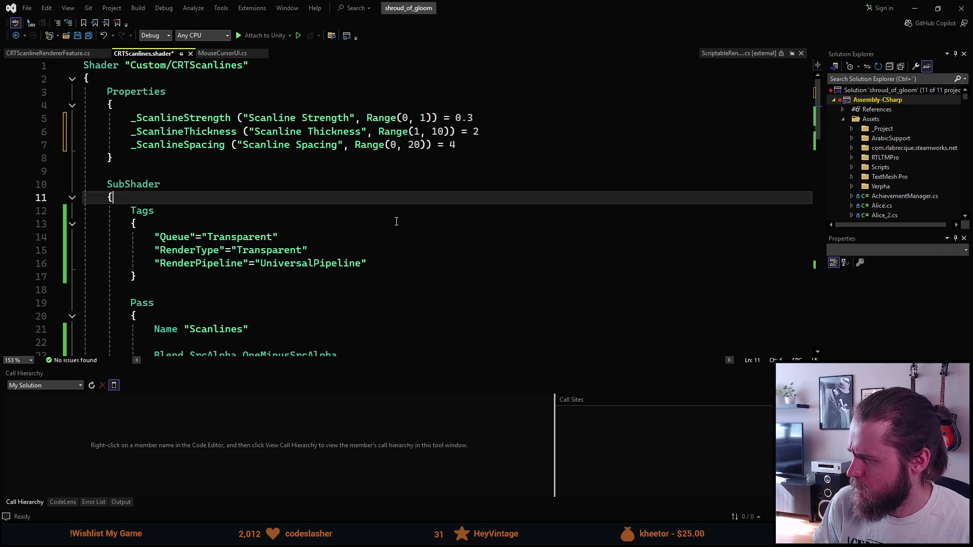
pyautogui.scroll(-2, 397, 222)
pyautogui.scroll(-6, 396, 221)
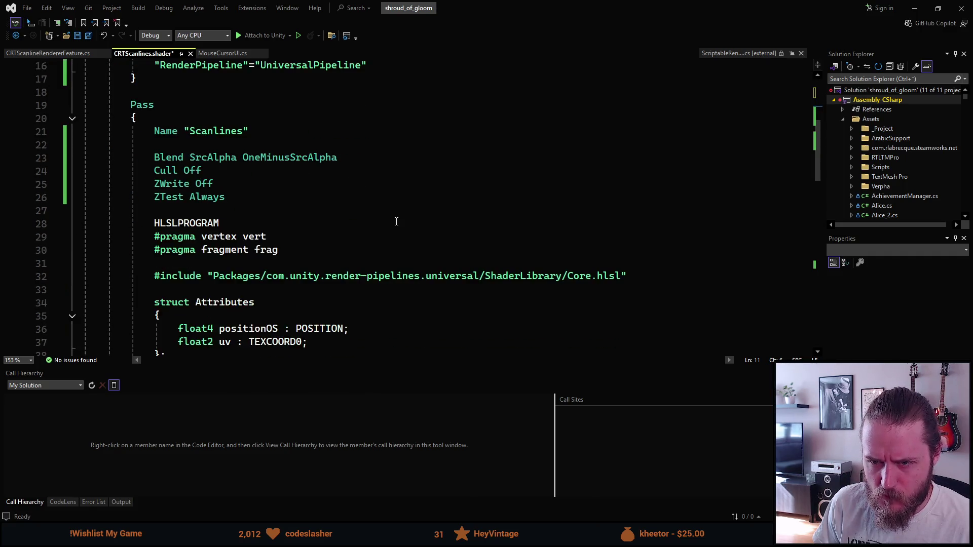
pyautogui.scroll(8, 396, 222)
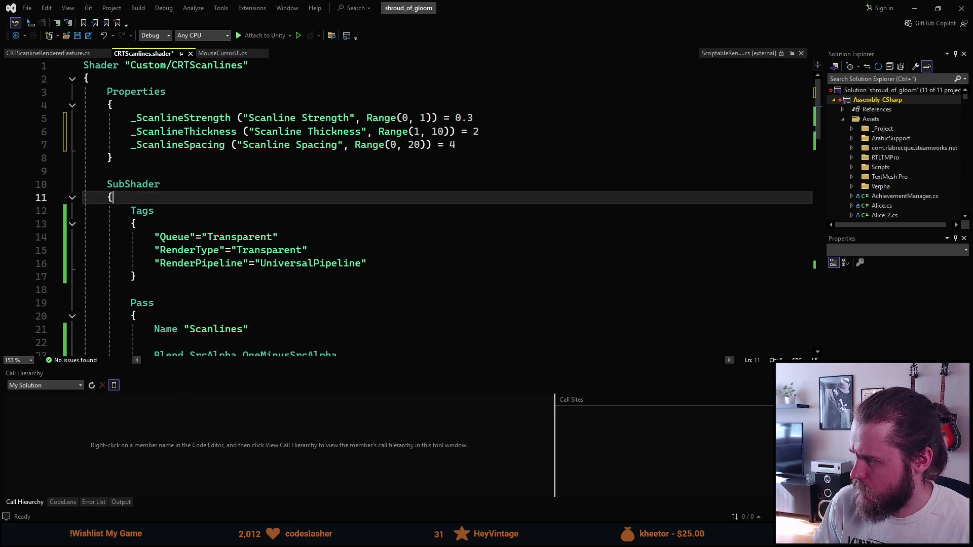
pyautogui.hotkey('ctrl', 'z')
pyautogui.hotkey('ctrl', 'z')
pyautogui.hotkey('ctrl', 'z')
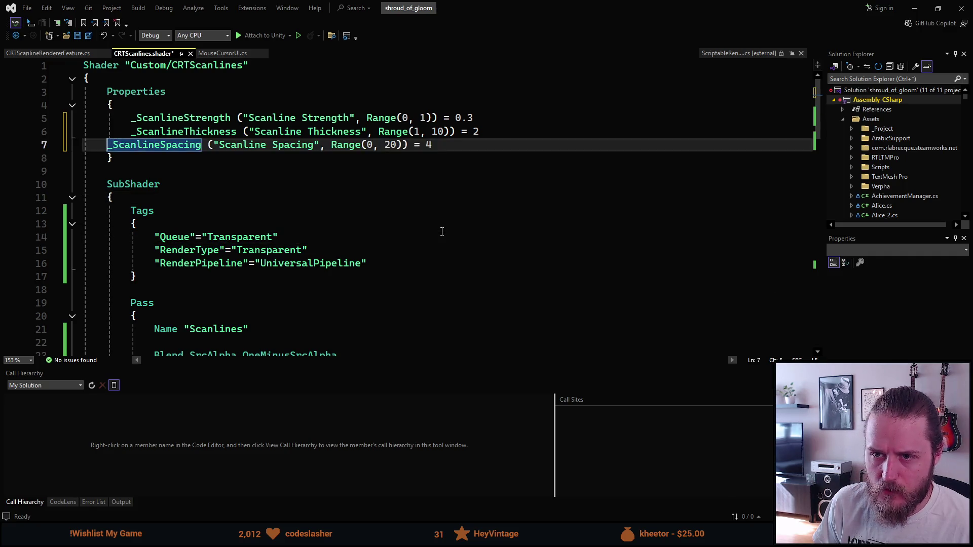
pyautogui.hotkey('ctrl', 'y')
pyautogui.hotkey('ctrl', 'y')
pyautogui.hotkey('ctrl', 'y')
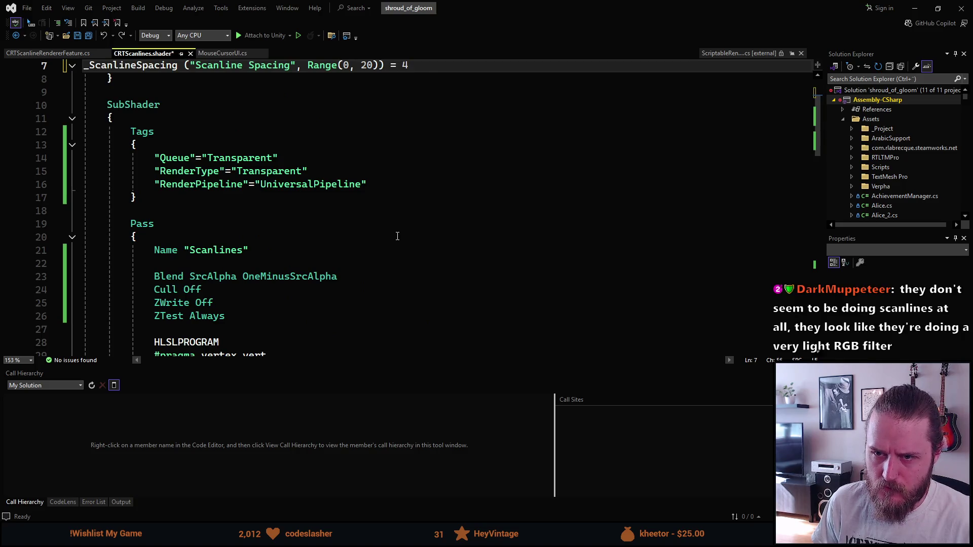
pyautogui.hotkey('ctrl', 'z')
pyautogui.hotkey('ctrl', 'z')
pyautogui.hotkey('ctrl', 'z')
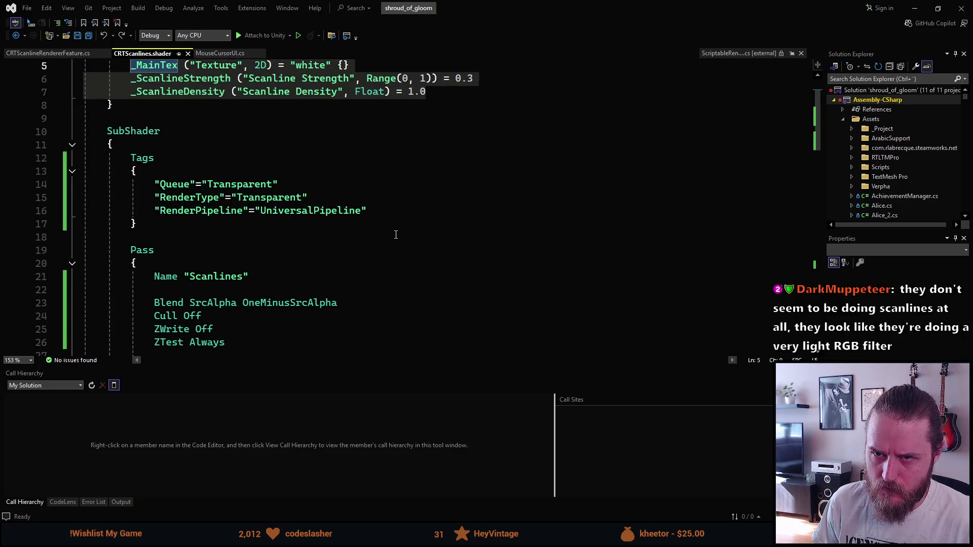
# Step: Replace the _ScanlineDensity line with Scanline Thickness (1–10, default 2) and Scanline Spacing (0–20, default 4)
pyautogui.scroll(2, 396, 234)
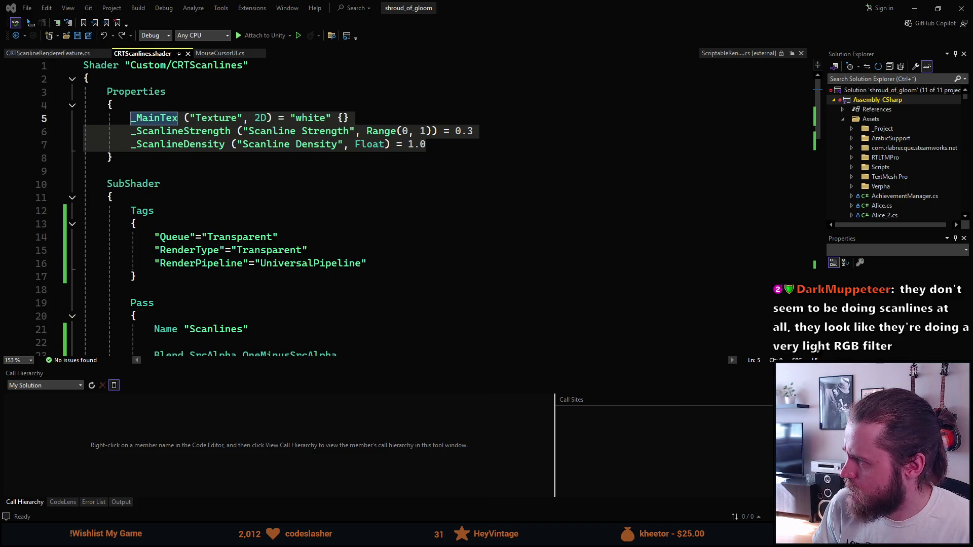
pyautogui.click(444, 145)
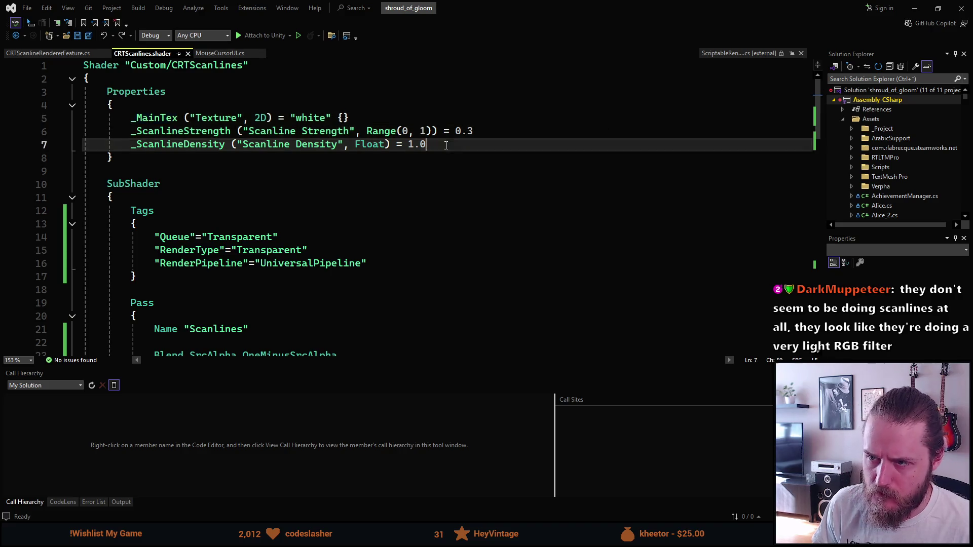
pyautogui.click(302, 136)
pyautogui.doubleClick(296, 140)
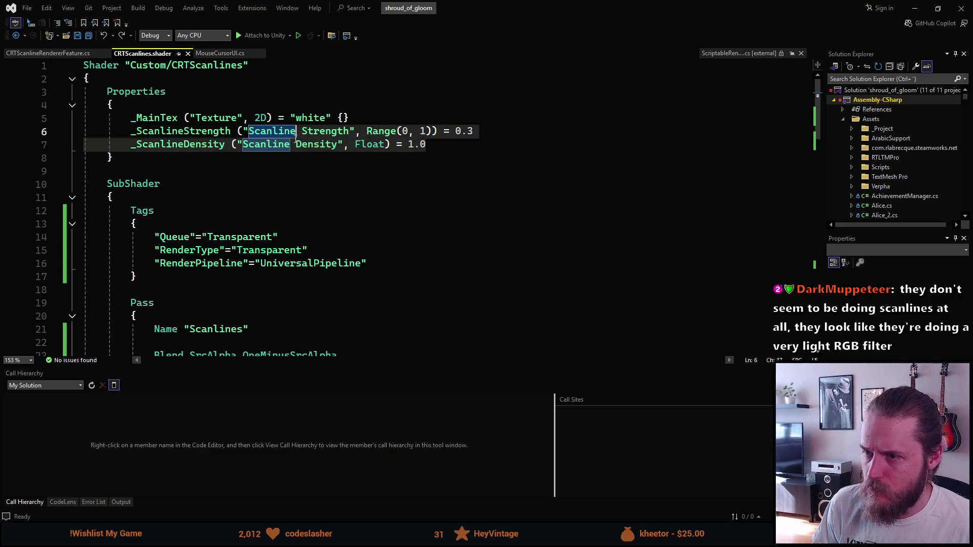
pyautogui.doubleClick(135, 143)
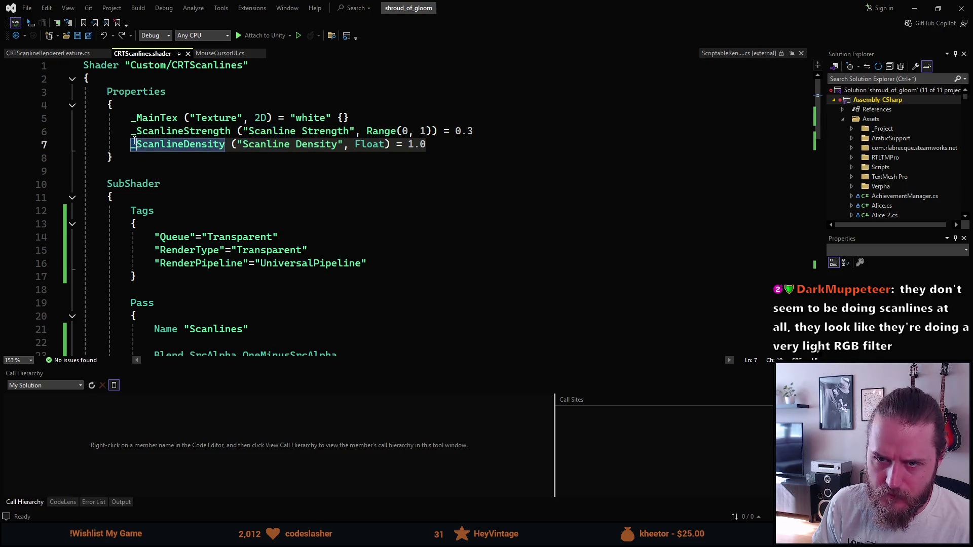
pyautogui.tripleClick(135, 143)
pyautogui.write('_ScanlineThickness ("Scanline Thickness", Range(1, 10)) = 2 _ScanlineSpacing ("Scanline Spacing", Range(0, 20)) = 4')
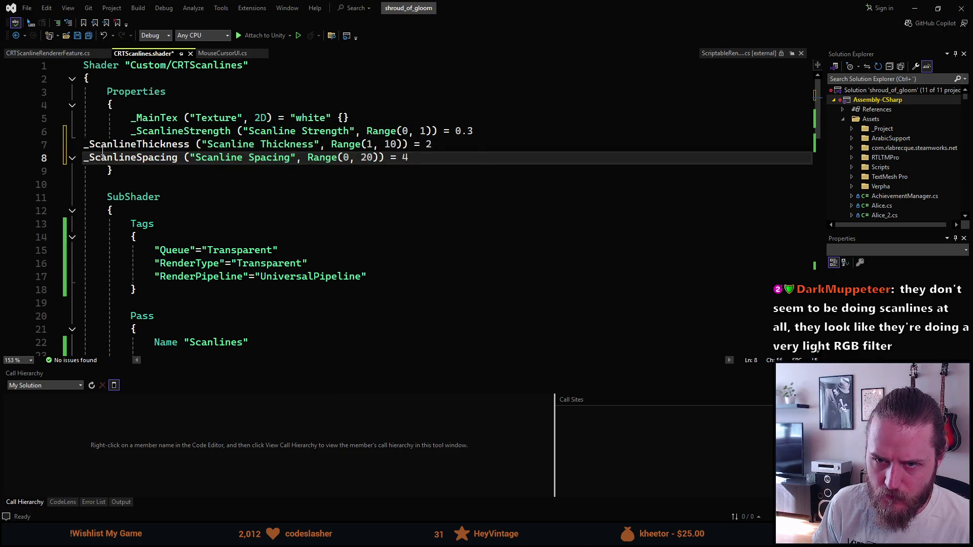
# Step: Indent the new Thickness and Spacing lines to match _MainTex, then scroll down to the HLSL block
pyautogui.doubleClick(84, 157)
pyautogui.press('Tab')
pyautogui.press('Tab')
pyautogui.doubleClick(86, 144)
pyautogui.press('Tab')
pyautogui.press('Tab')
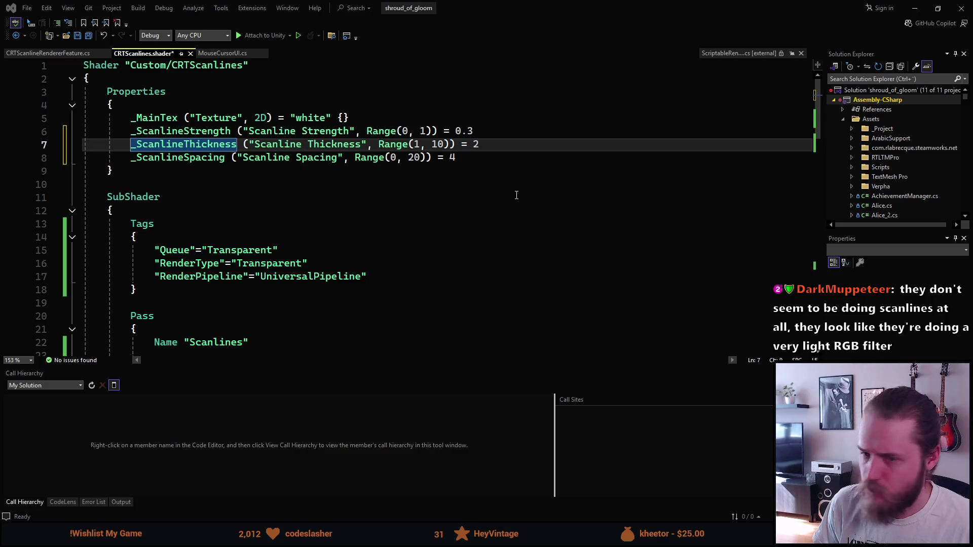
pyautogui.scroll(-6, 463, 190)
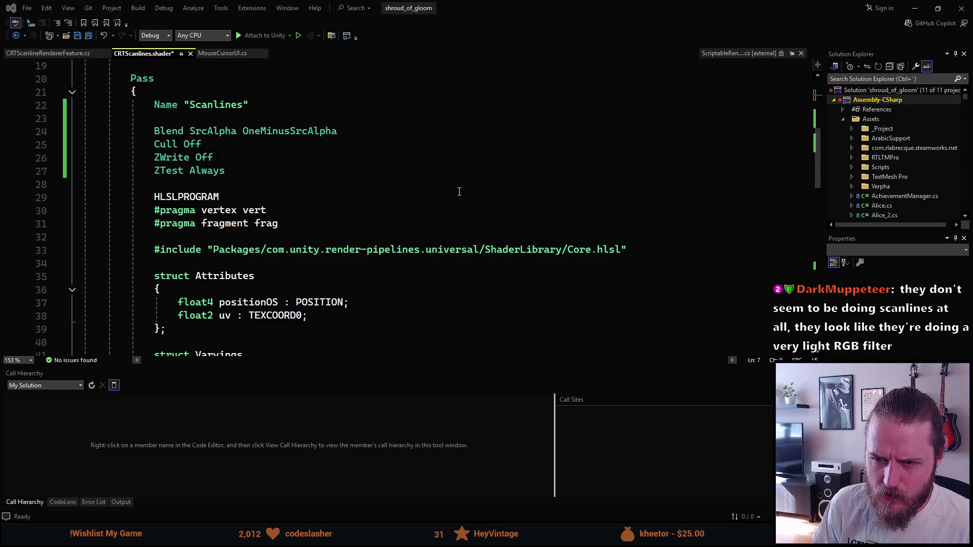
pyautogui.scroll(-2, 460, 192)
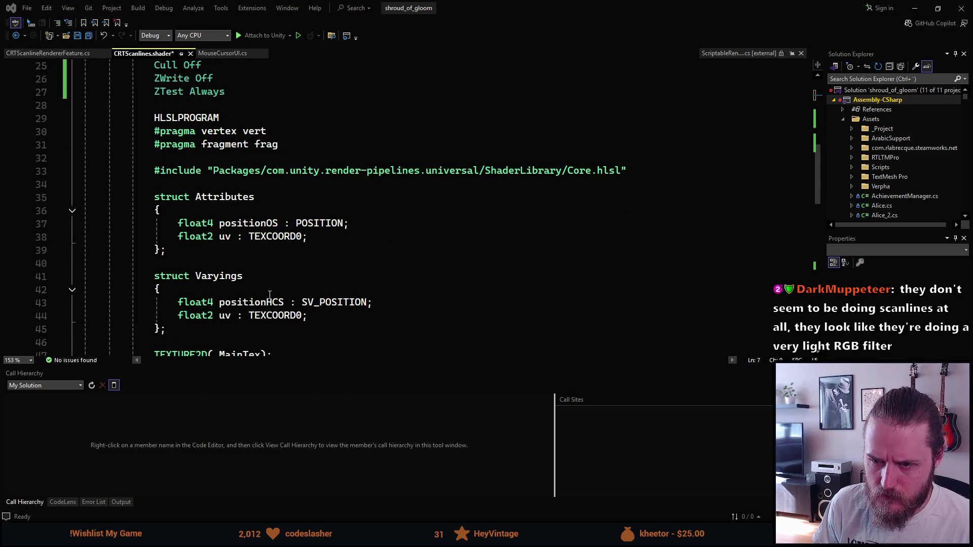
pyautogui.scroll(-4, 269, 296)
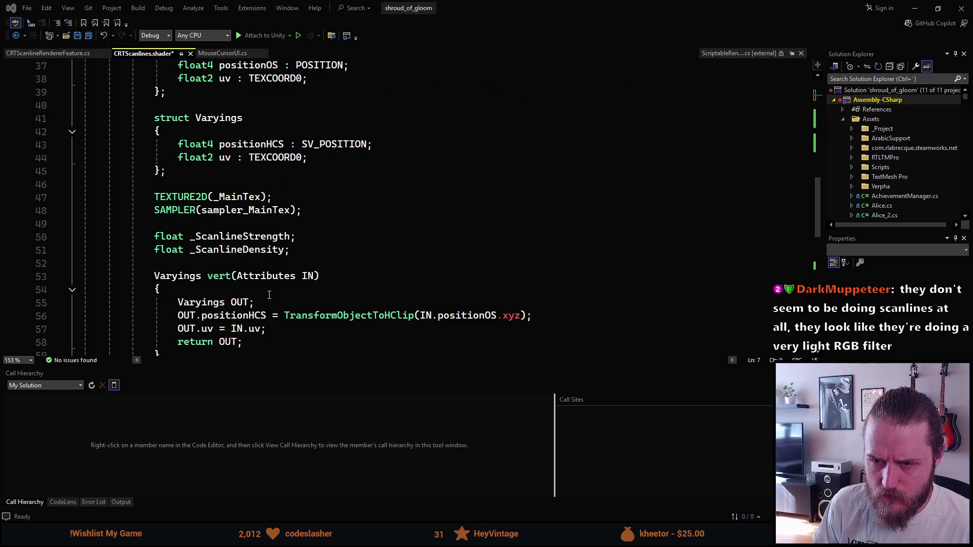
# Step: Replace the _ScanlineDensity declaration with _ScanlineThickness and _ScanlineSpacing floats, indented to match
pyautogui.click(291, 251)
pyautogui.moveTo(291, 251)
pyautogui.mouseDown()
pyautogui.moveTo(191, 250)
pyautogui.moveTo(167, 239)
pyautogui.moveTo(155, 250)
pyautogui.mouseUp()
pyautogui.write('float _ScanlineThickness; float _ScanlineSpacing;')
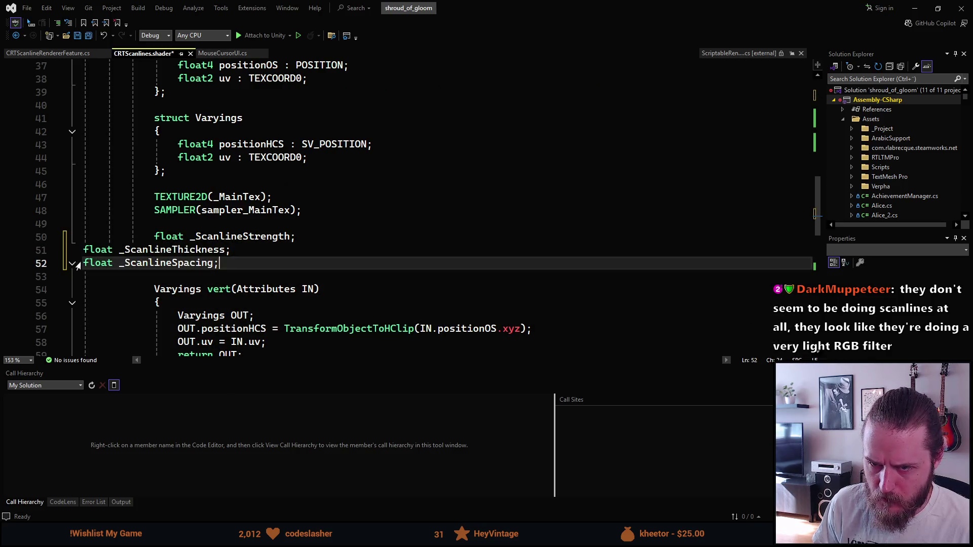
pyautogui.click(84, 263)
pyautogui.press('Tab')
pyautogui.click(85, 250)
pyautogui.press('Tab')
pyautogui.press('Tab')
pyautogui.press('Tab')
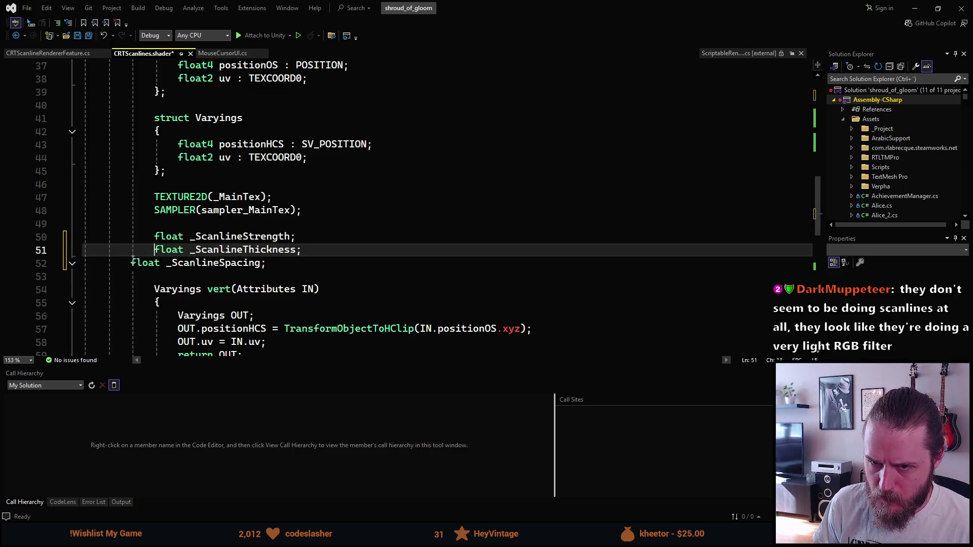
pyautogui.click(131, 263)
pyautogui.press('Tab')
pyautogui.press('Tab')
pyautogui.hotkey('shift', 'Tab')
# Step: Find the old _ScanlineDensity scanline calculation on line 67 of frag
pyautogui.scroll(12, 140, 263)
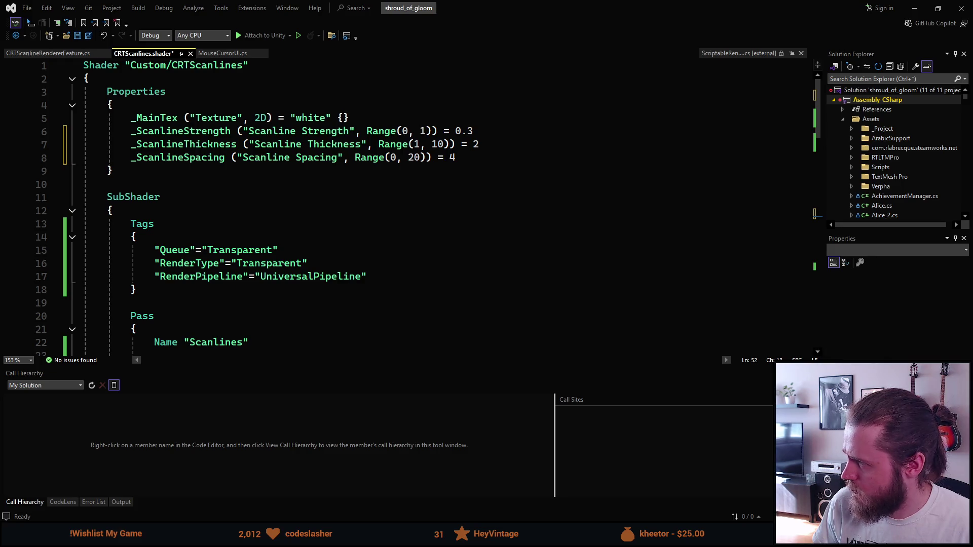
pyautogui.scroll(-4, 574, 156)
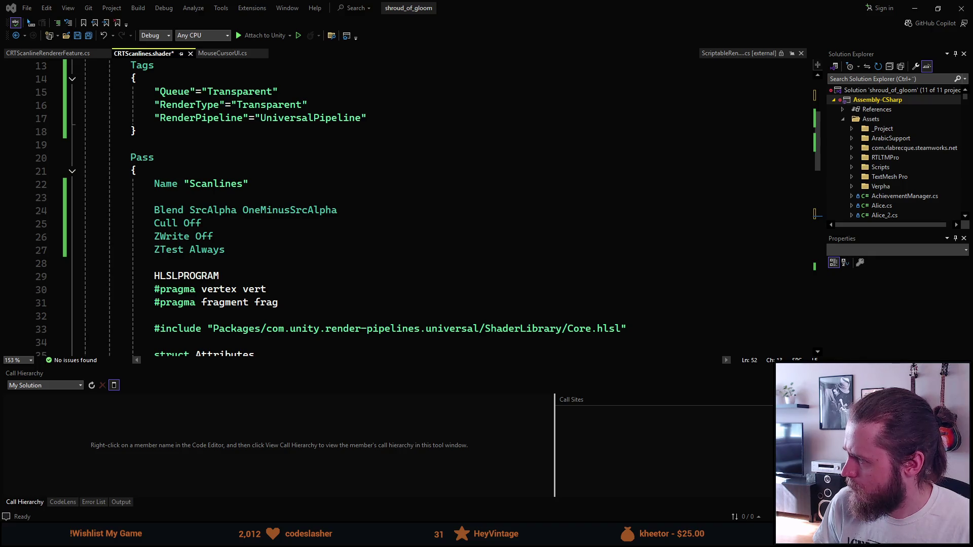
pyautogui.scroll(-15, 548, 247)
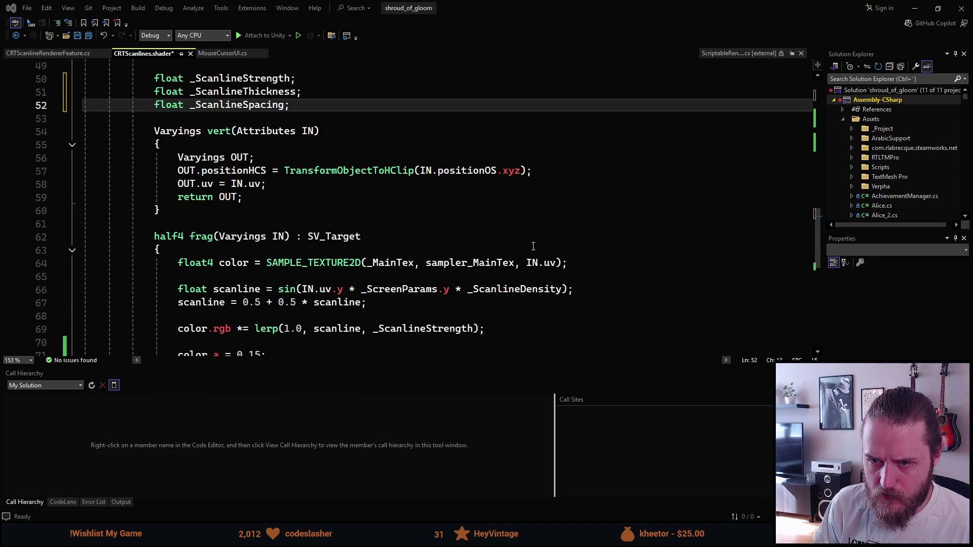
pyautogui.scroll(-1, 532, 246)
pyautogui.scroll(2, 522, 248)
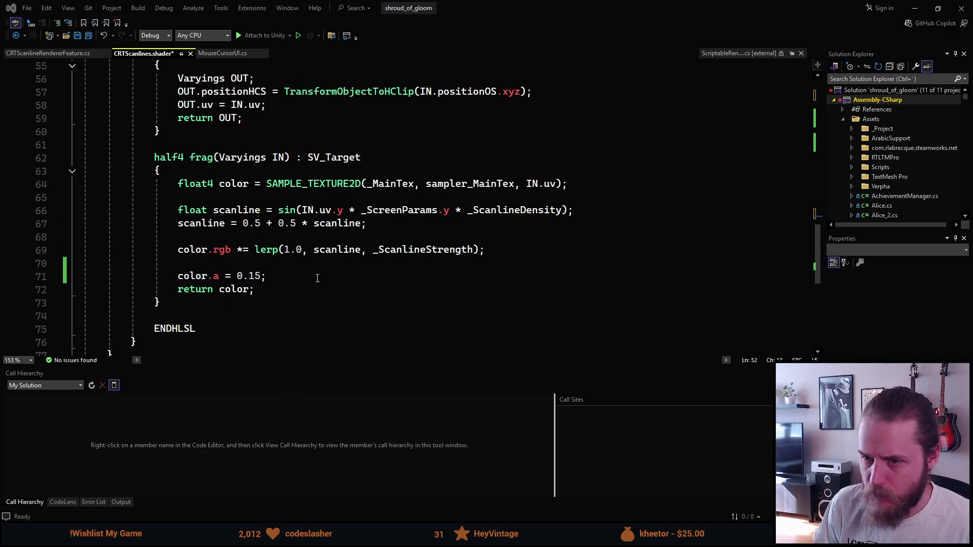
pyautogui.moveTo(504, 248)
pyautogui.mouseDown()
pyautogui.moveTo(179, 236)
pyautogui.moveTo(285, 225)
pyautogui.mouseUp()
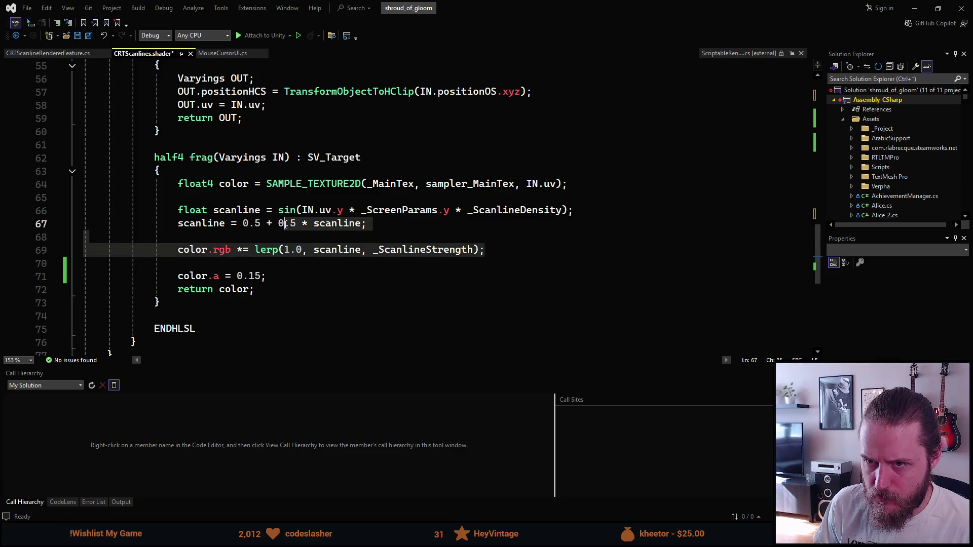
pyautogui.moveTo(284, 225); pyautogui.dragTo(239, 231)
pyautogui.click(231, 229)
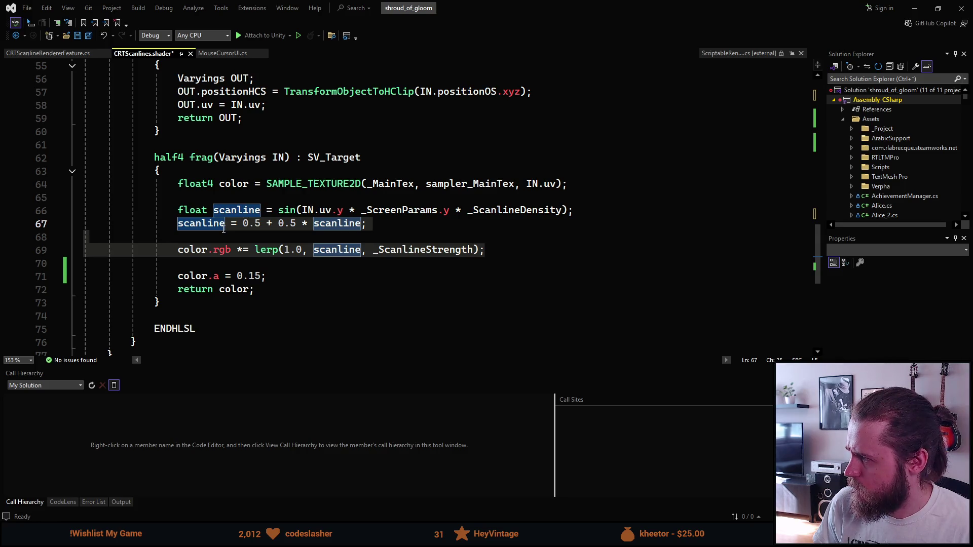
pyautogui.press('Up')
pyautogui.press('Up')
pyautogui.press('Up')
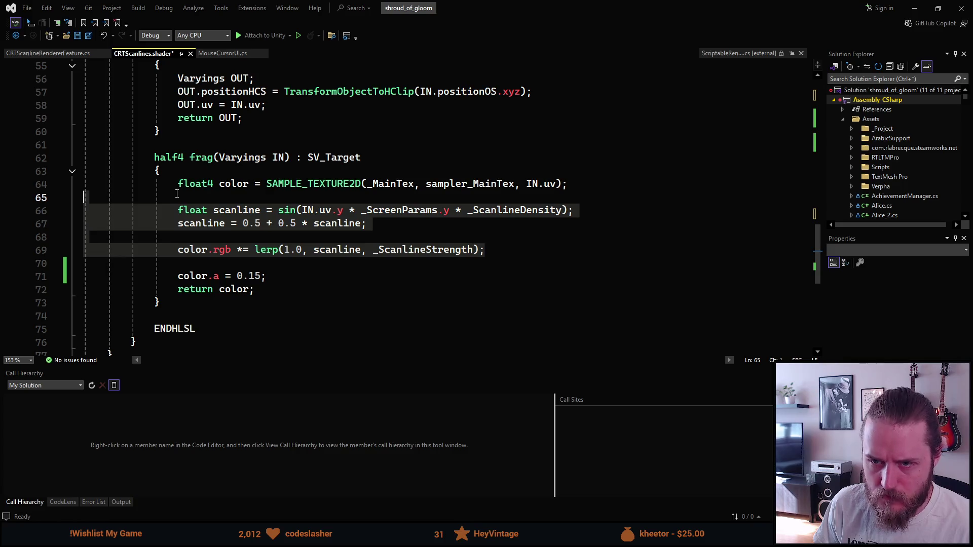
pyautogui.press('Home')
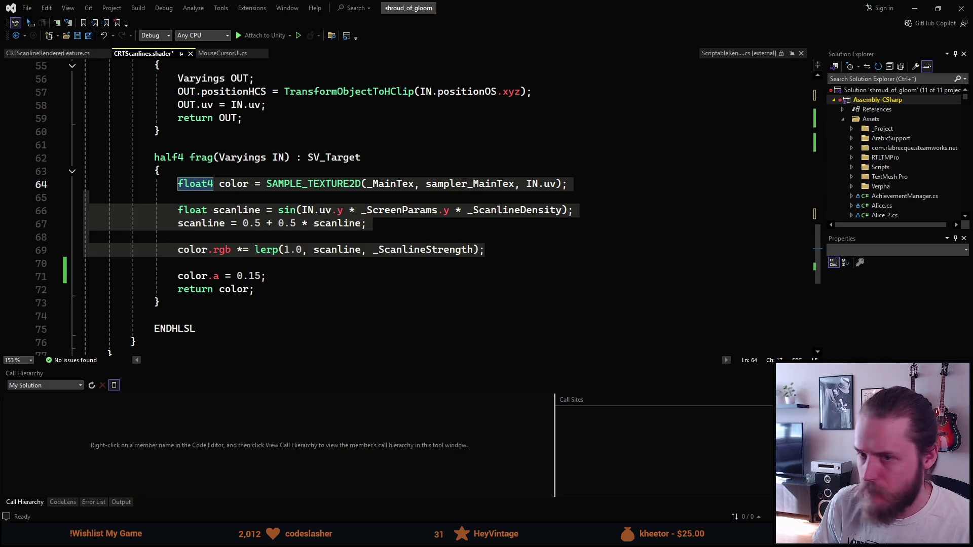
pyautogui.scroll(5, 394, 276)
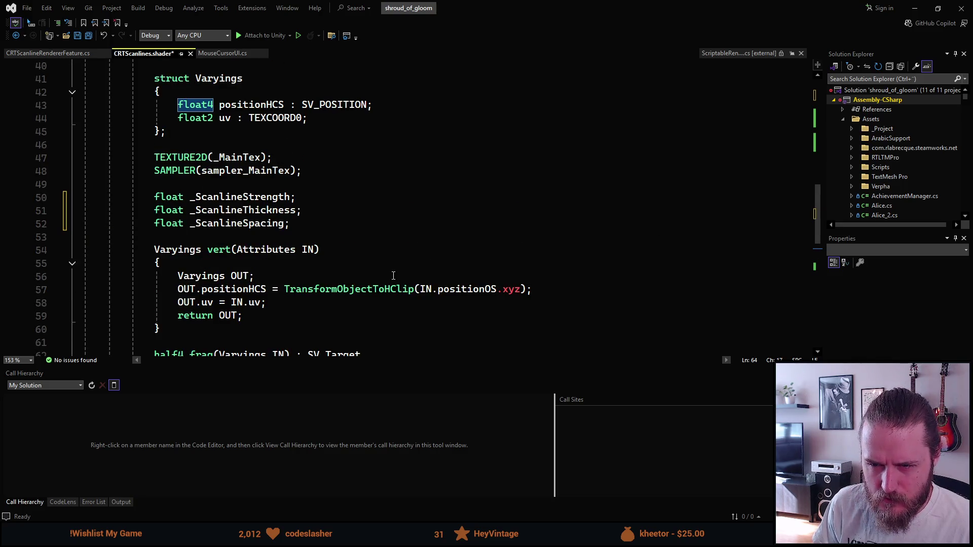
pyautogui.scroll(-5, 393, 275)
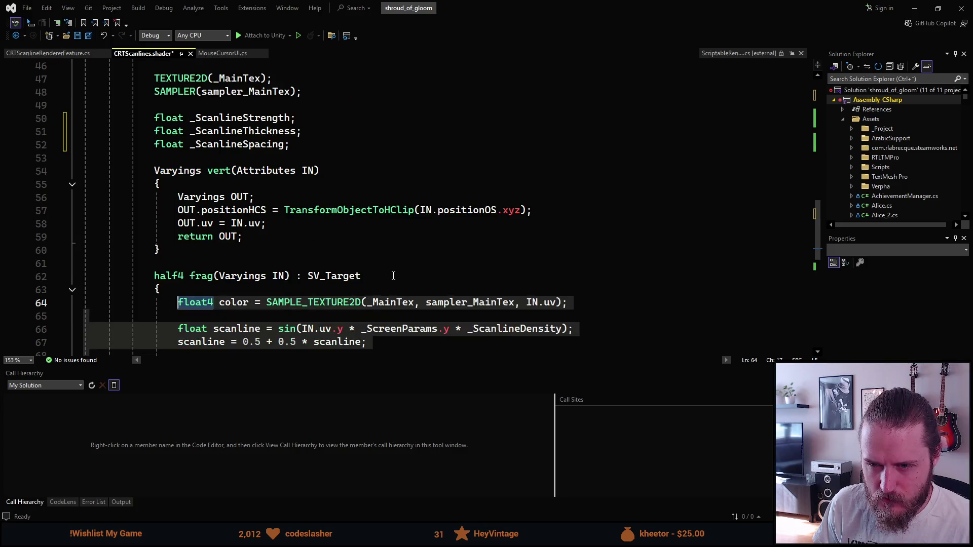
# Step: Paste the pixel-based scanline code and indent the color multiply line and lines 66–69 to match line 64
pyautogui.write('float yPixel = IN.uv.y * _ScreenParams.y;  float patternHeight = _ScanlineThickness + _ScanlineSpacing; float patternPosition = fmod(yPixel, patternHeight);  float isScanline = step(patternPosition, _ScanlineThickness);  color.rgb *= lerp(1.0, 1.0 - _ScanlineStrength, isScanline);')
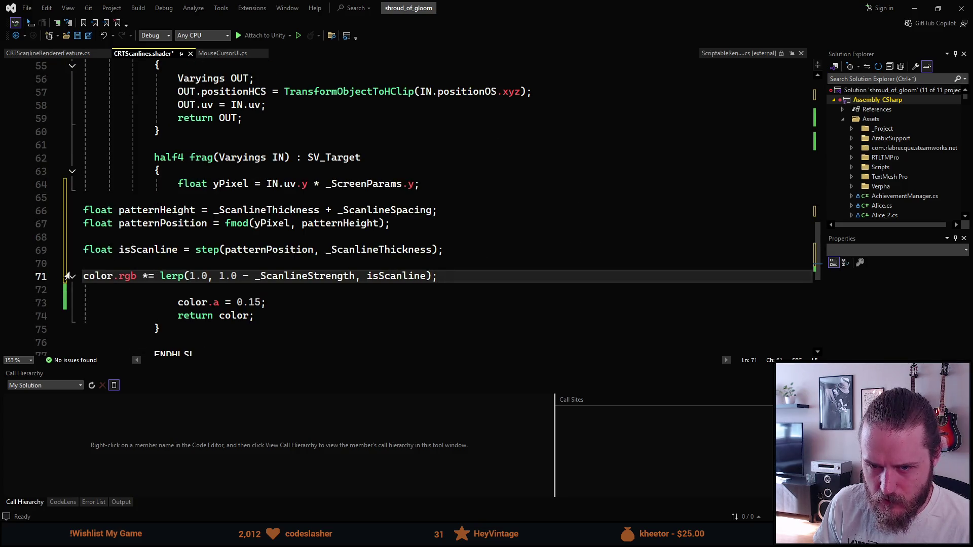
pyautogui.click(84, 276)
pyautogui.press('Tab')
pyautogui.press('Tab')
pyautogui.press('Tab')
pyautogui.press('Tab')
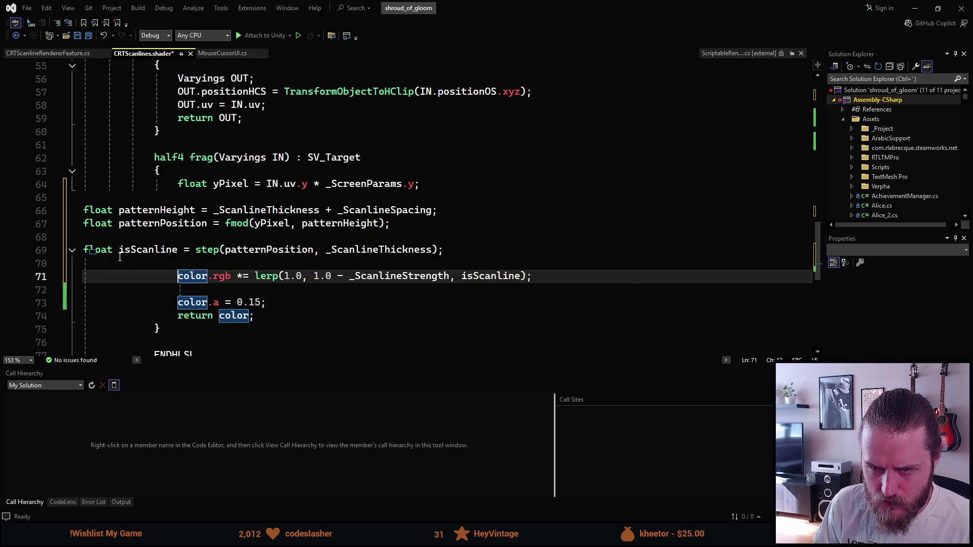
pyautogui.moveTo(444, 250); pyautogui.dragTo(135, 190)
pyautogui.keyDown('shift'); pyautogui.click(83, 211); pyautogui.keyUp('shift')
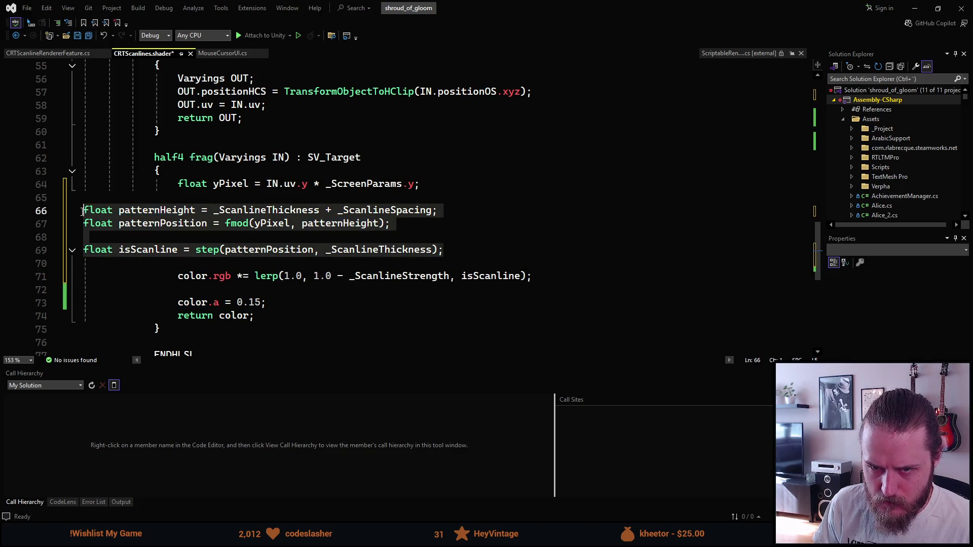
pyautogui.press('Tab')
pyautogui.press('Tab')
pyautogui.press('Tab')
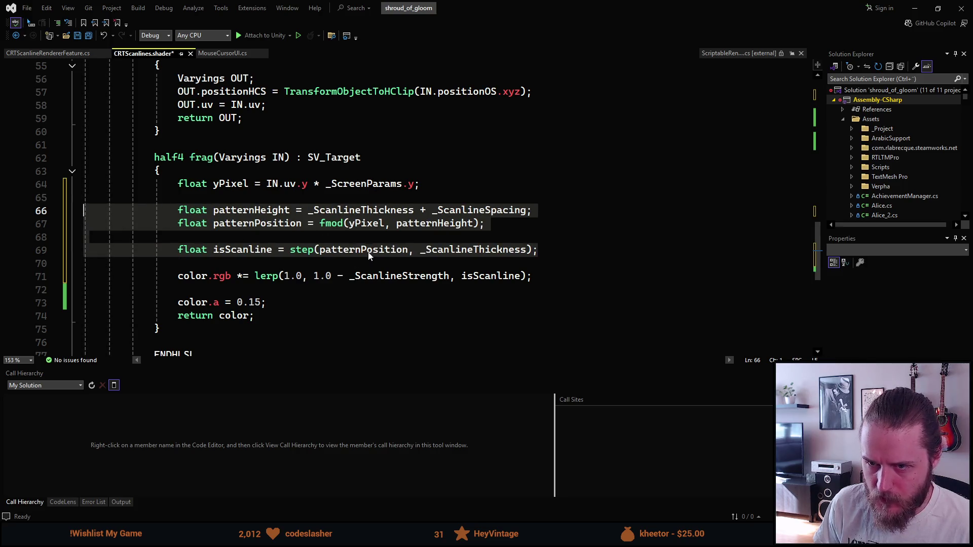
pyautogui.click(323, 299)
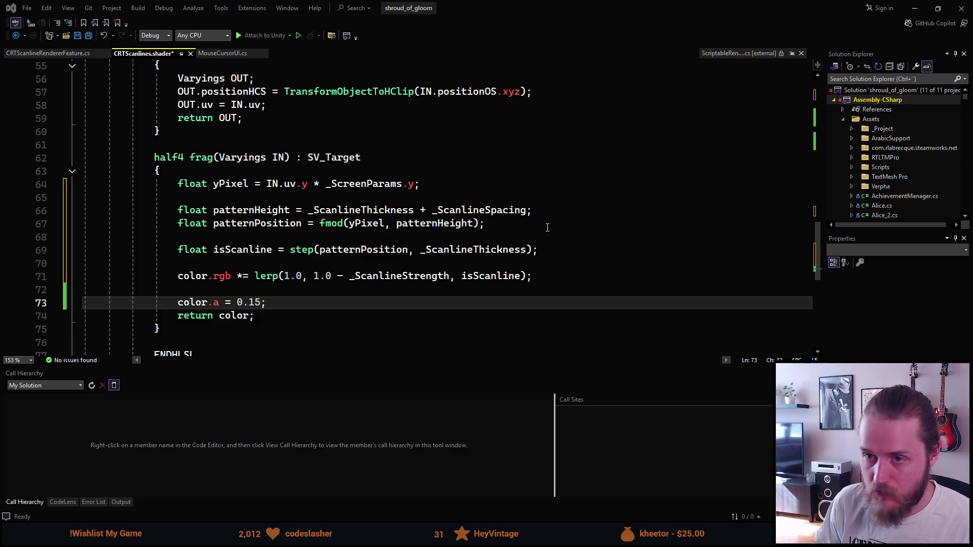
# Step: Replace frag with code that samples _MainTex first, indenting its body and opening brace
pyautogui.moveTo(545, 276)
pyautogui.mouseDown()
pyautogui.moveTo(218, 210)
pyautogui.moveTo(154, 157)
pyautogui.mouseUp()
pyautogui.write('half4 frag(Varyings IN) : SV_Target {     float4 color = SAMPLE_TEXTURE2D(_MainTex, sampler_MainTex, IN.uv);      float yPixel = IN.uv.y * _ScreenParams.y;      float patternHeight = _ScanlineThickness + _ScanlineSpacing;     float patternPosition = fmod(yPixel, patternHeight);      float isScanline = step(patternPosition, _ScanlineThickness);      color.rgb *= lerp(1.0, 1.0 - _ScanlineStrength, isScanline);')
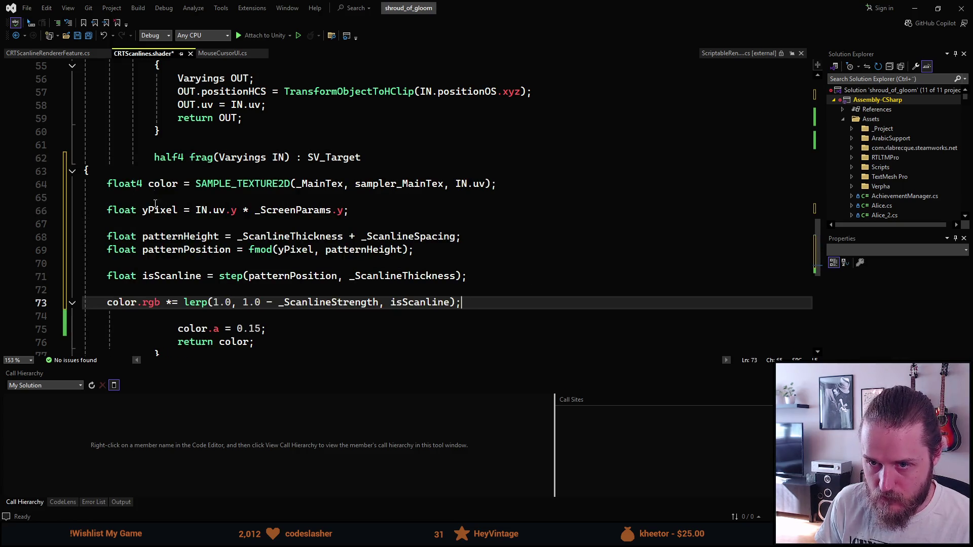
pyautogui.moveTo(479, 303)
pyautogui.mouseDown()
pyautogui.moveTo(111, 202)
pyautogui.moveTo(115, 187)
pyautogui.mouseUp()
pyautogui.press('Tab')
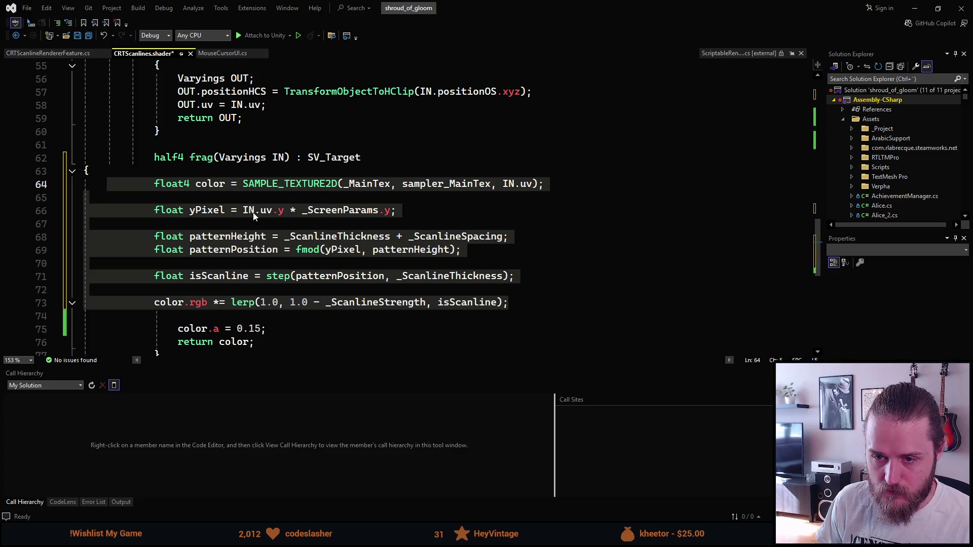
pyautogui.press('Tab')
pyautogui.click(420, 161)
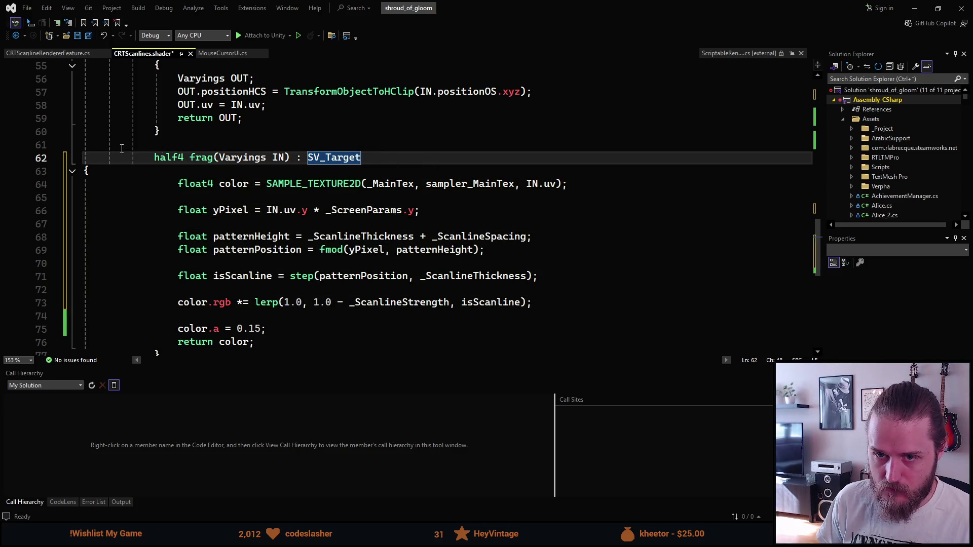
pyautogui.click(86, 171)
pyautogui.press('Tab')
pyautogui.press('Tab')
pyautogui.press('Tab')
# Step: Save CRTScanlines.shader and switch back to Unity
pyautogui.scroll(-2, 198, 209)
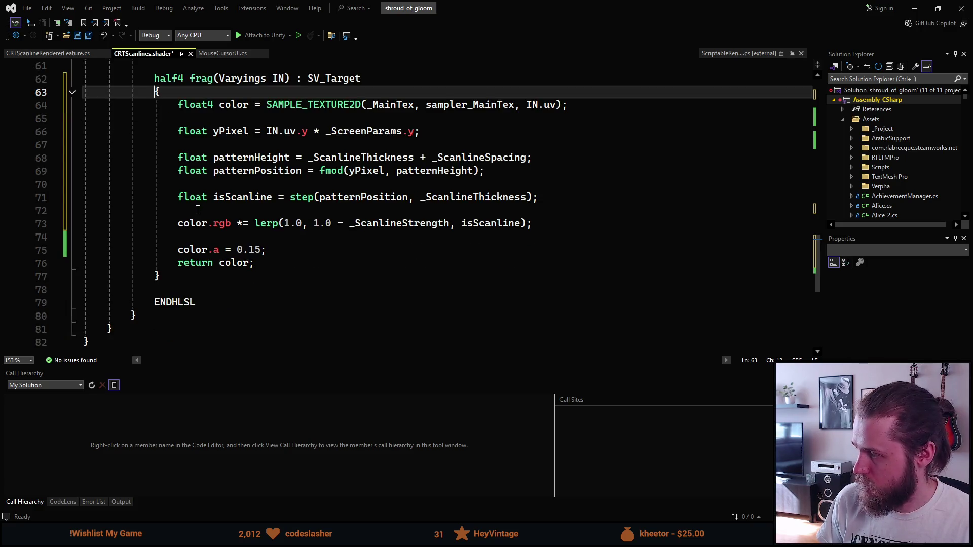
pyautogui.scroll(2, 197, 210)
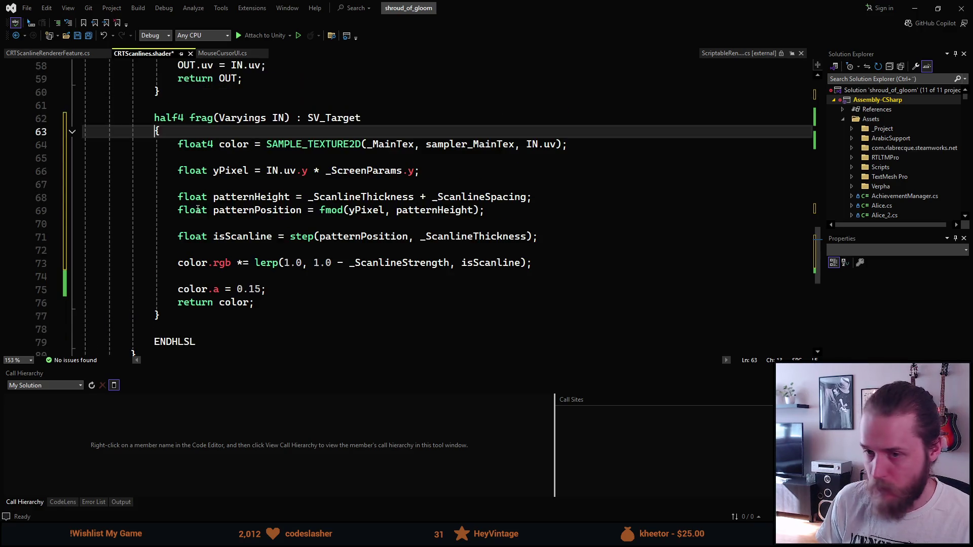
pyautogui.hotkey('ctrl', 's')
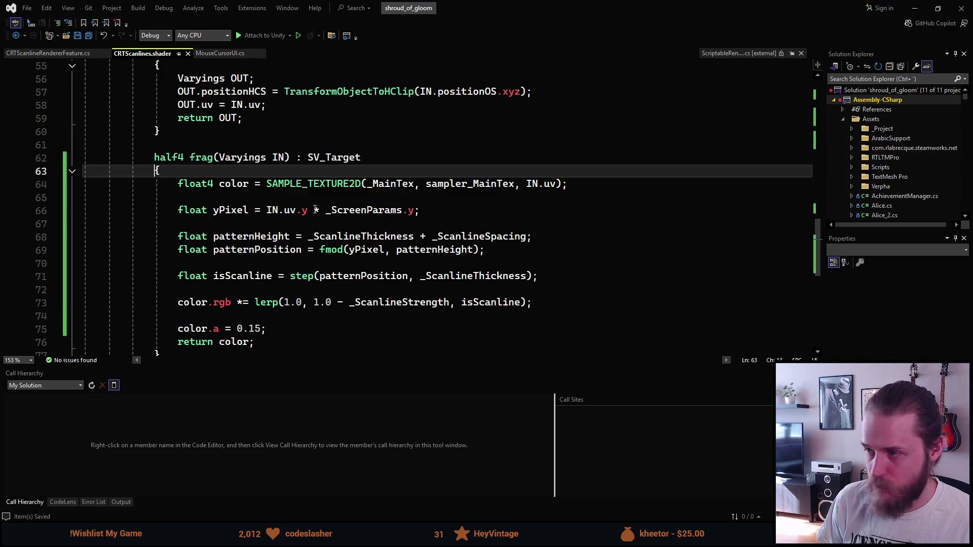
pyautogui.click(914, 8)
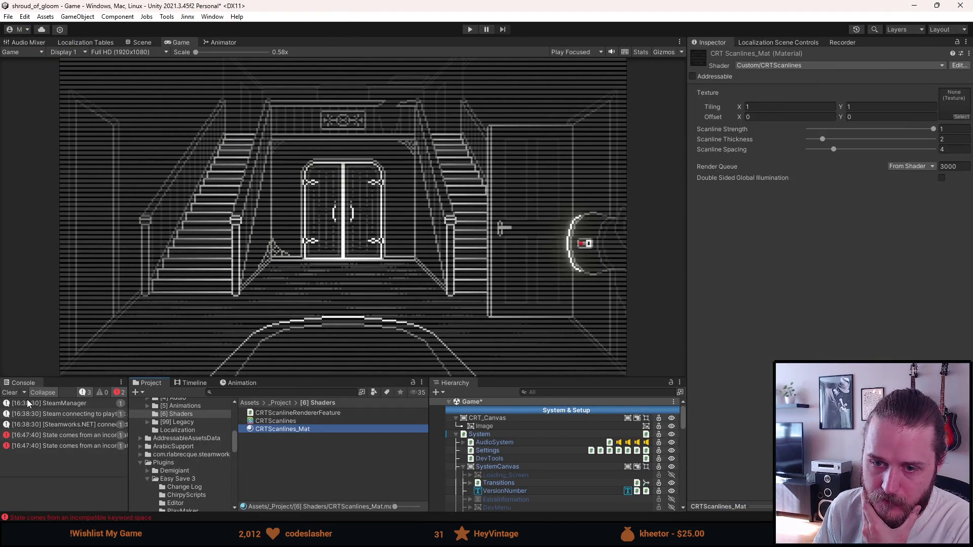
# Step: Clear the Console and tune the material to Scanline Strength 1, Thickness 5.57, Spacing 1.08
pyautogui.click(8, 393)
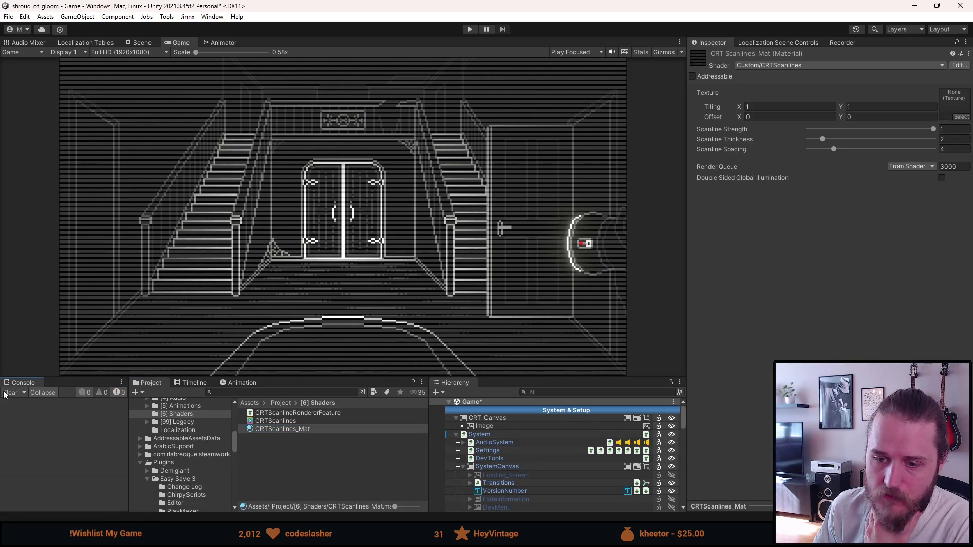
pyautogui.moveTo(934, 128)
pyautogui.mouseDown()
pyautogui.moveTo(821, 131)
pyautogui.moveTo(946, 131)
pyautogui.mouseUp()
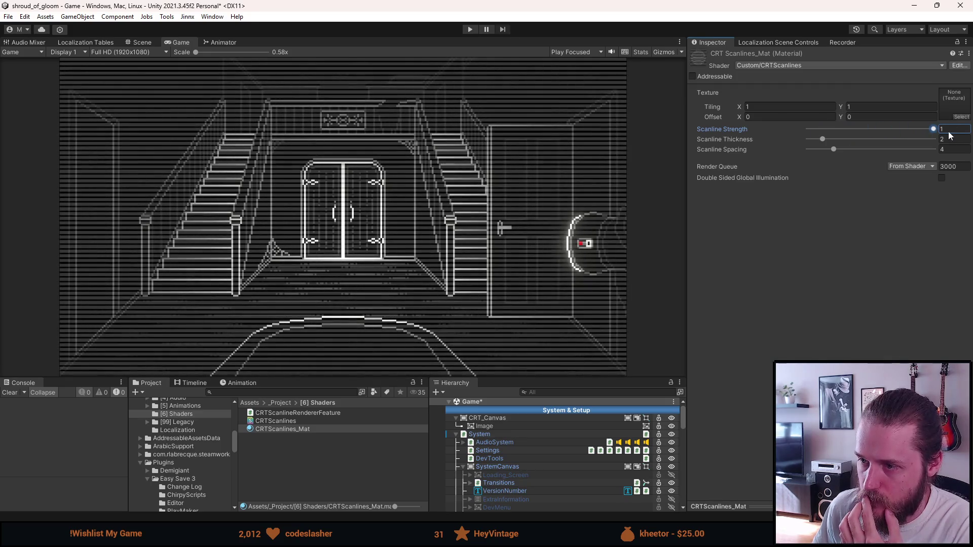
pyautogui.moveTo(823, 137)
pyautogui.mouseDown()
pyautogui.moveTo(922, 144)
pyautogui.moveTo(815, 150)
pyautogui.mouseUp()
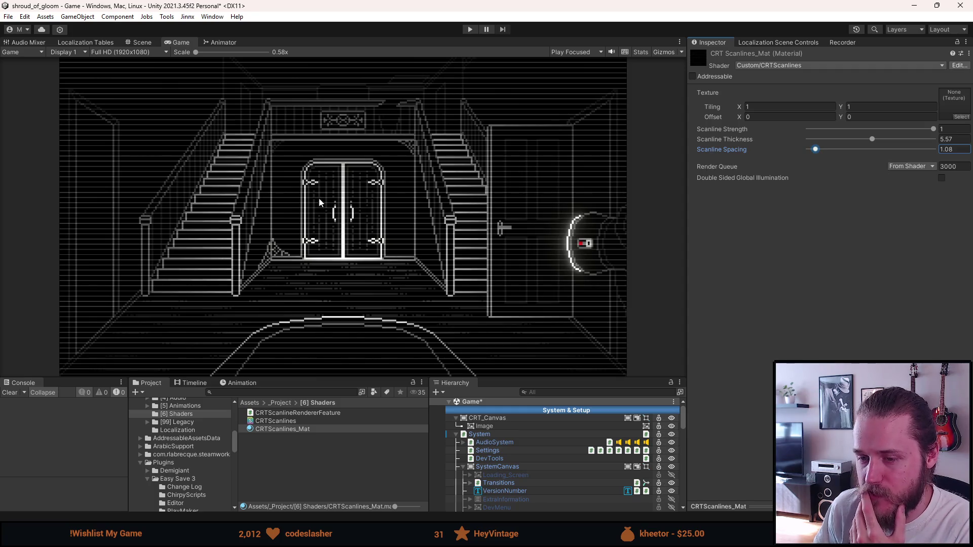
# Step: Zoom into the Game view and set Scanline Thickness to 5.5 and Scanline Spacing to 0.19
pyautogui.scroll(10, 315, 212)
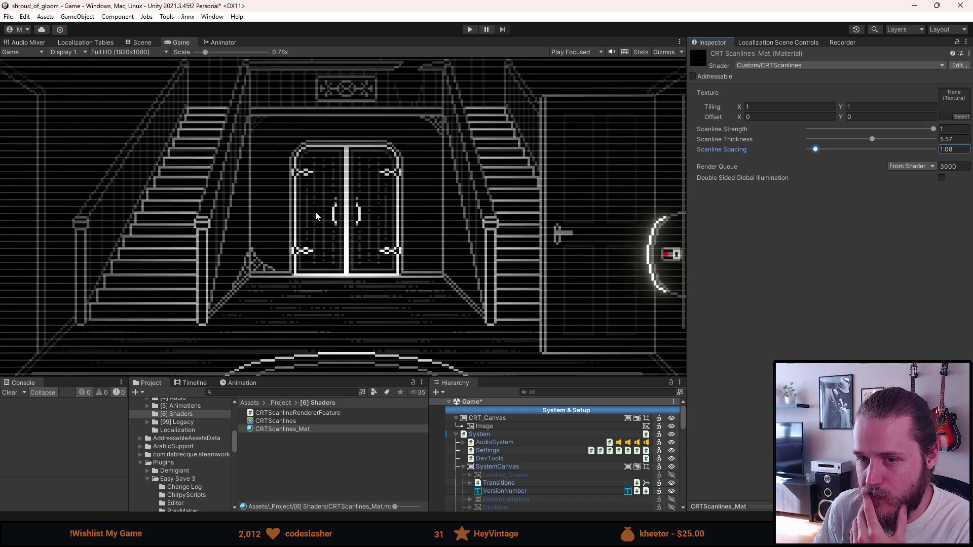
pyautogui.scroll(3, 315, 214)
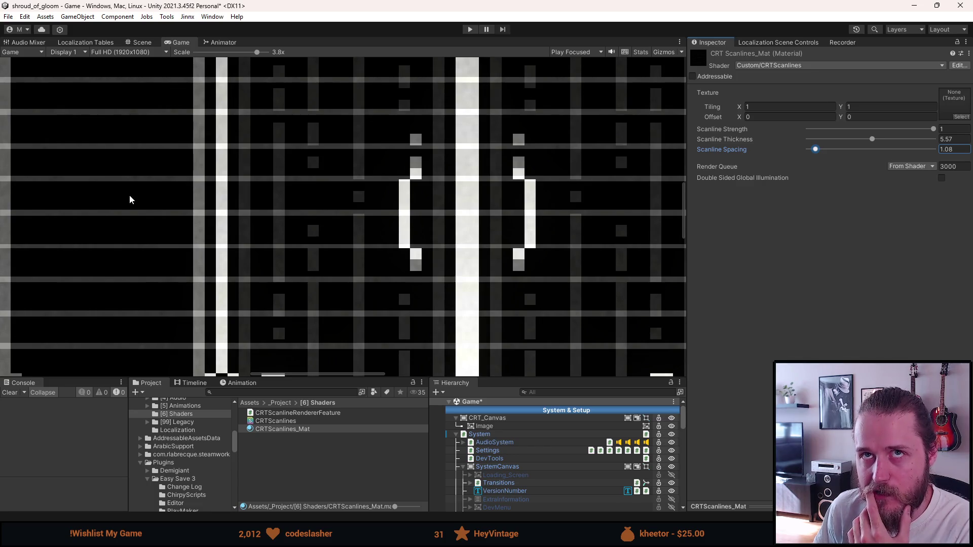
pyautogui.scroll(-3, 109, 199)
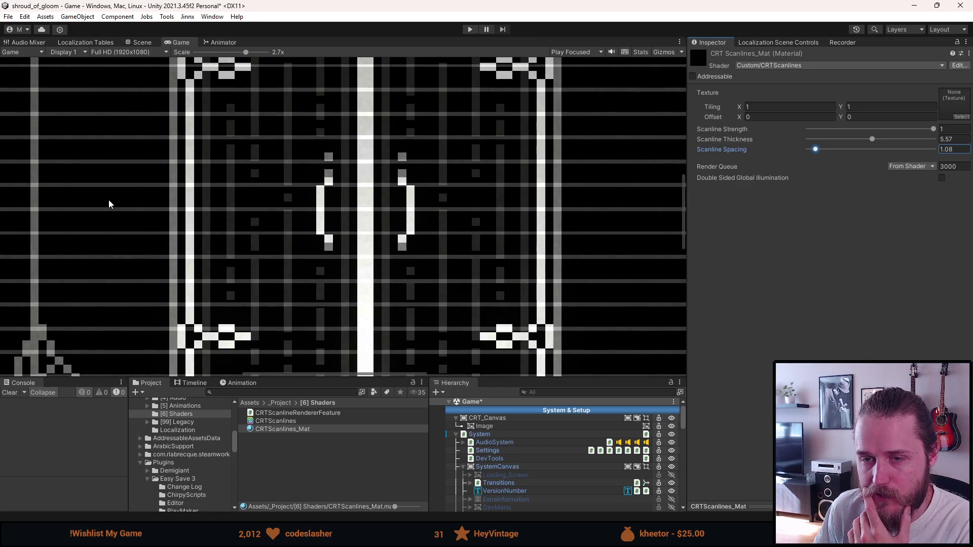
pyautogui.moveTo(872, 140)
pyautogui.mouseDown()
pyautogui.moveTo(855, 140)
pyautogui.moveTo(888, 145)
pyautogui.moveTo(871, 141)
pyautogui.mouseUp()
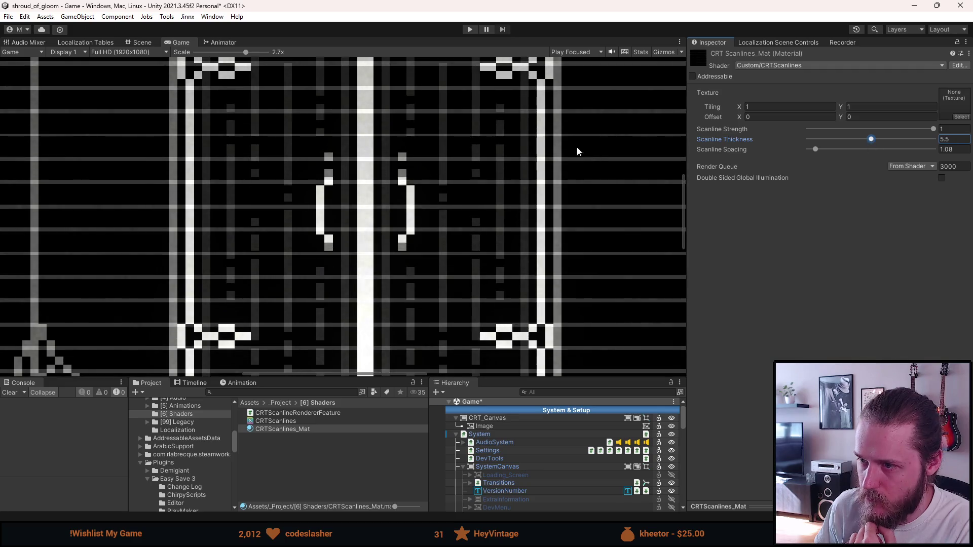
pyautogui.scroll(-5, 588, 147)
pyautogui.click(816, 150)
pyautogui.moveTo(816, 150); pyautogui.dragTo(811, 151)
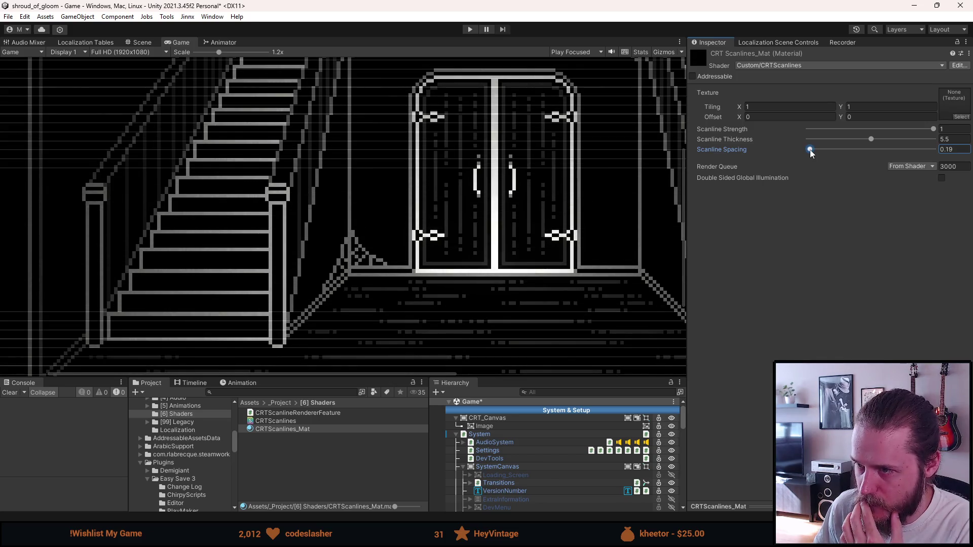
pyautogui.scroll(-6, 593, 154)
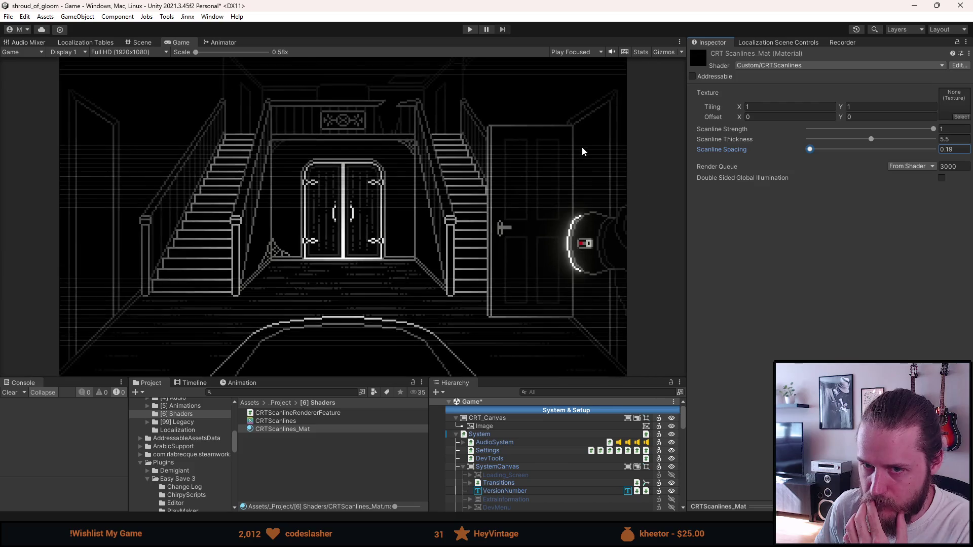
# Step: Raise Scanline Spacing from 0.19 to 1, briefly maximizing the Game view to check
pyautogui.scroll(1, 584, 152)
pyautogui.moveTo(808, 151); pyautogui.dragTo(811, 154)
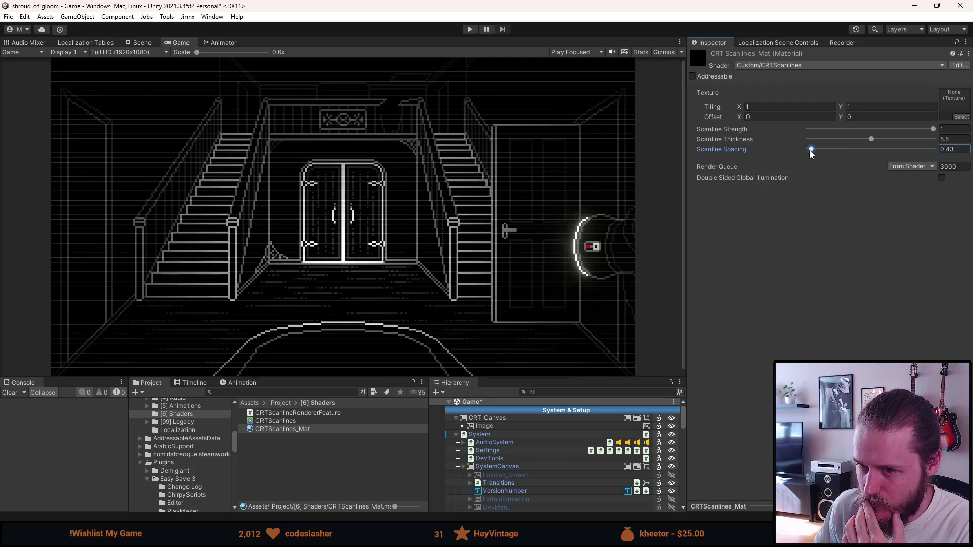
pyautogui.doubleClick(173, 42)
pyautogui.doubleClick(173, 40)
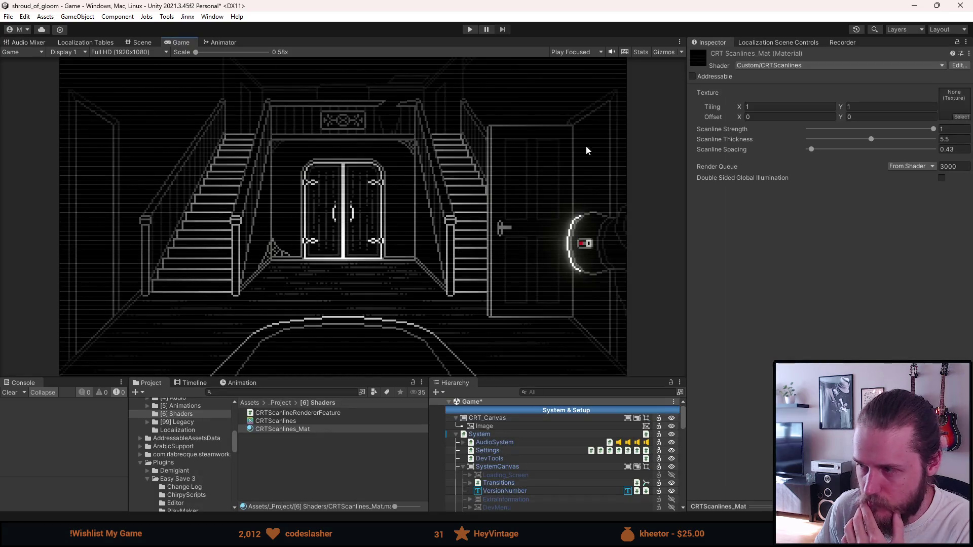
pyautogui.moveTo(811, 151); pyautogui.dragTo(815, 152)
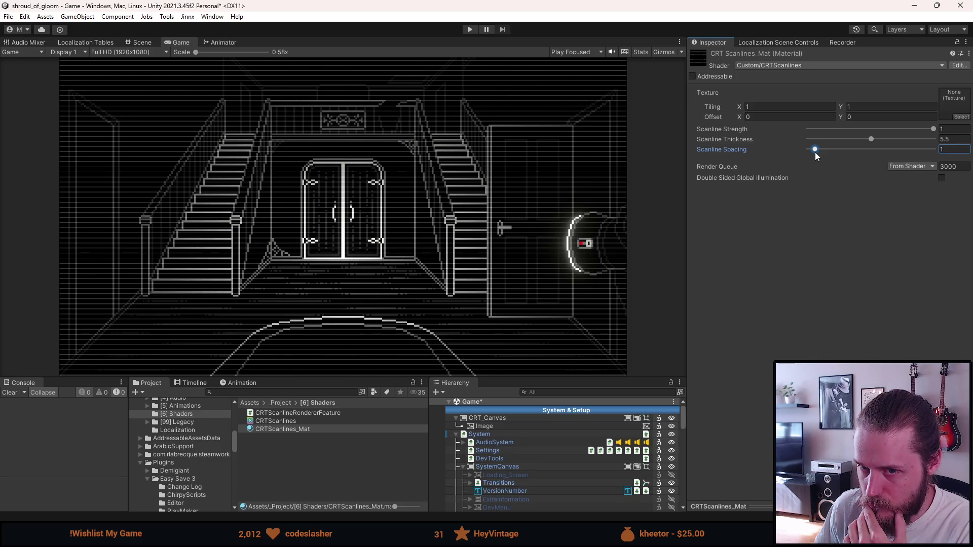
pyautogui.scroll(10, 445, 178)
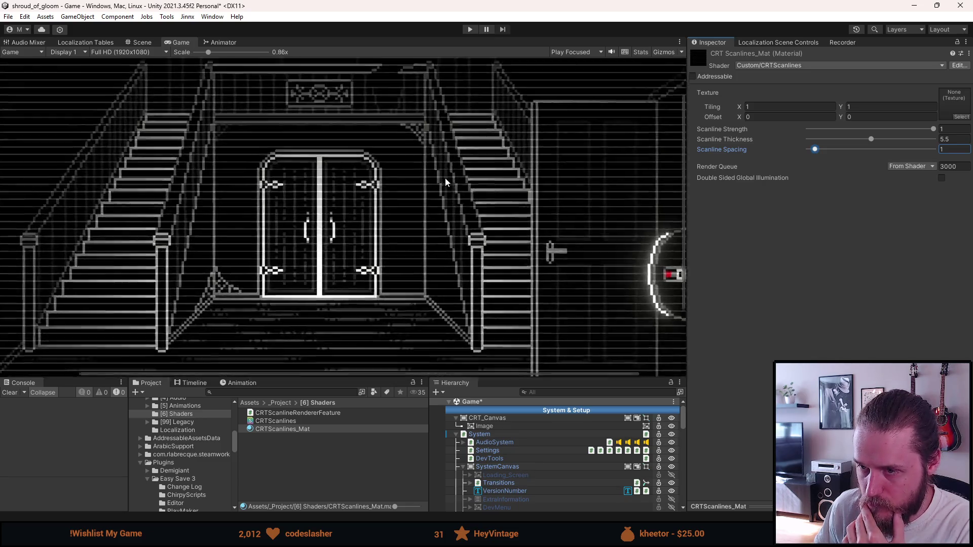
# Step: Zoom the Game view onto the stairs and lower Scanline Thickness to 5.03
pyautogui.scroll(-10, 425, 132)
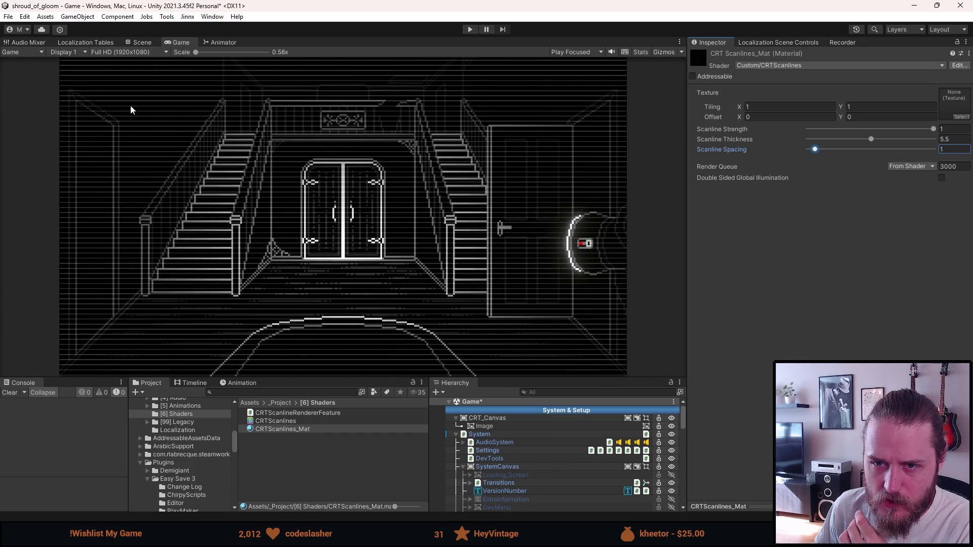
pyautogui.scroll(4, 107, 141)
pyautogui.scroll(4, 106, 141)
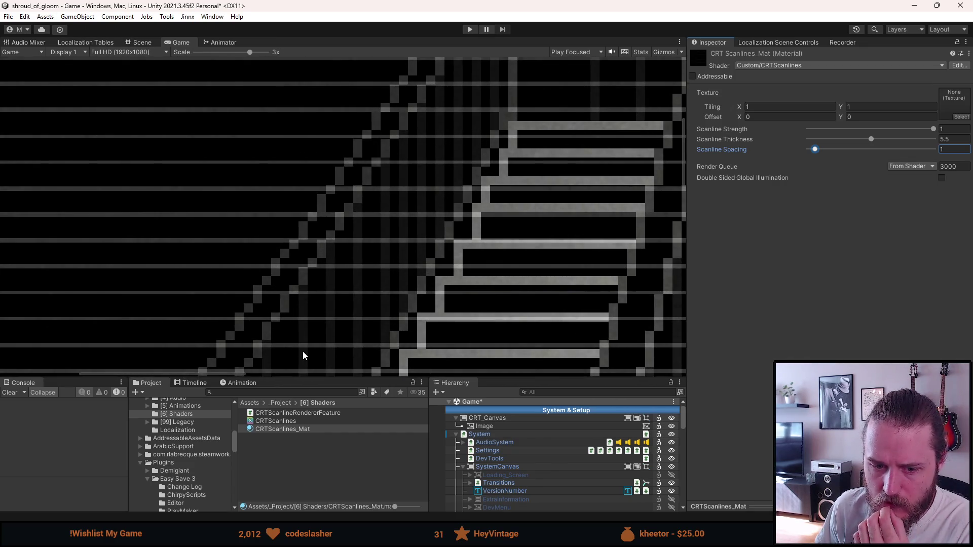
pyautogui.scroll(3, 279, 264)
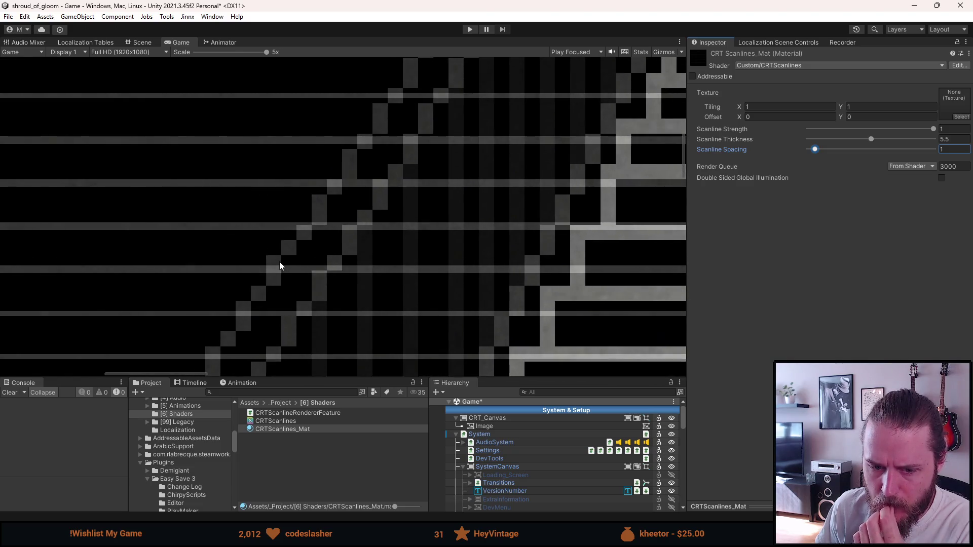
pyautogui.scroll(-3, 282, 263)
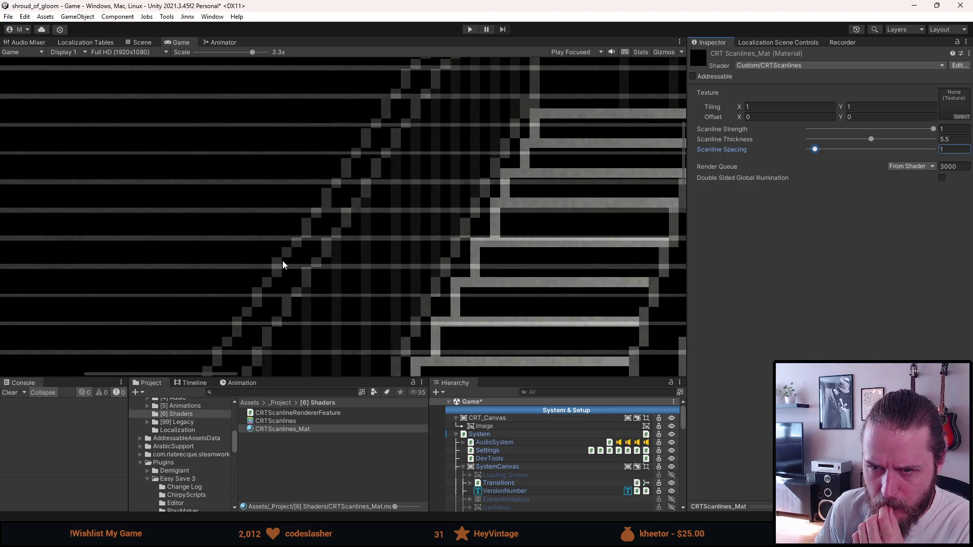
pyautogui.moveTo(282, 261)
pyautogui.mouseDown()
pyautogui.moveTo(298, 174)
pyautogui.moveTo(289, 148)
pyautogui.mouseUp()
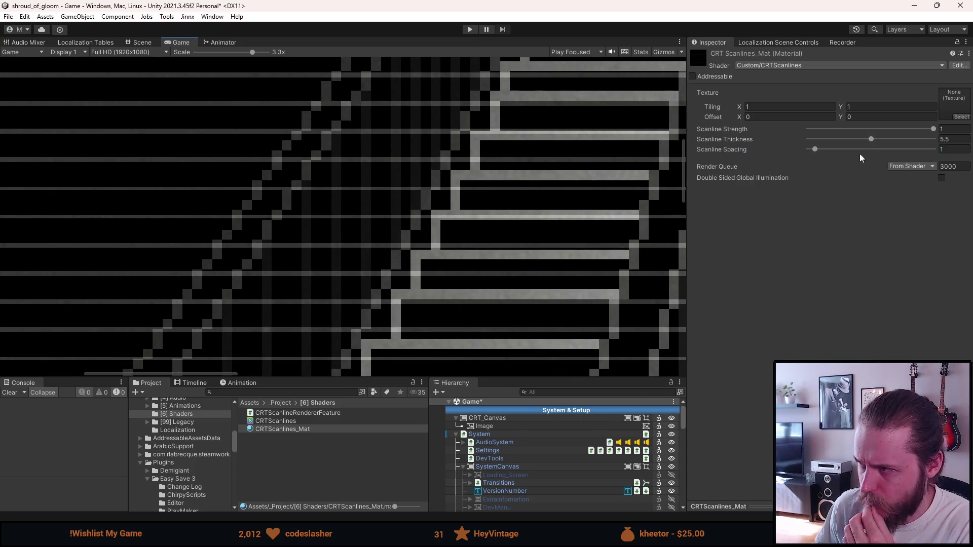
pyautogui.moveTo(872, 139)
pyautogui.mouseDown()
pyautogui.moveTo(810, 139)
pyautogui.moveTo(939, 141)
pyautogui.moveTo(868, 145)
pyautogui.mouseUp()
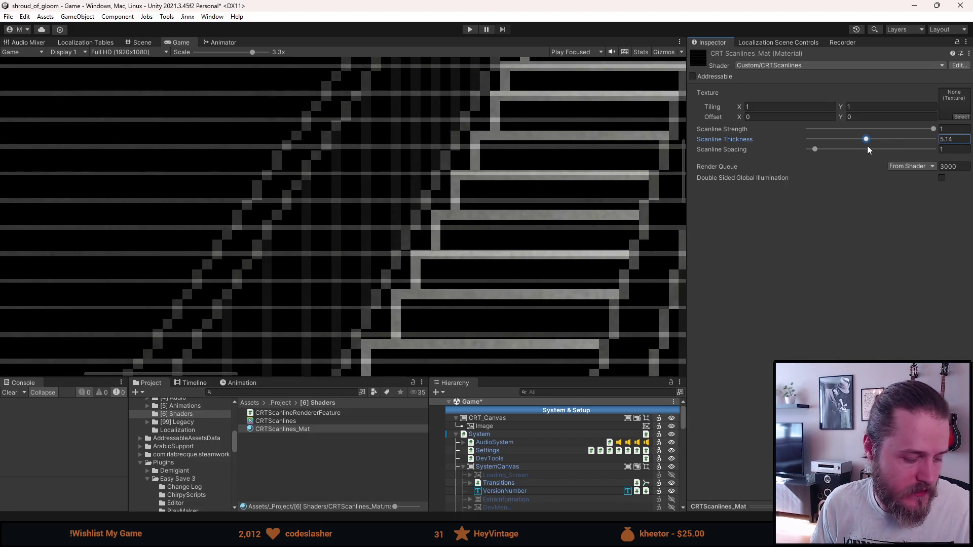
pyautogui.moveTo(868, 150); pyautogui.dragTo(866, 149)
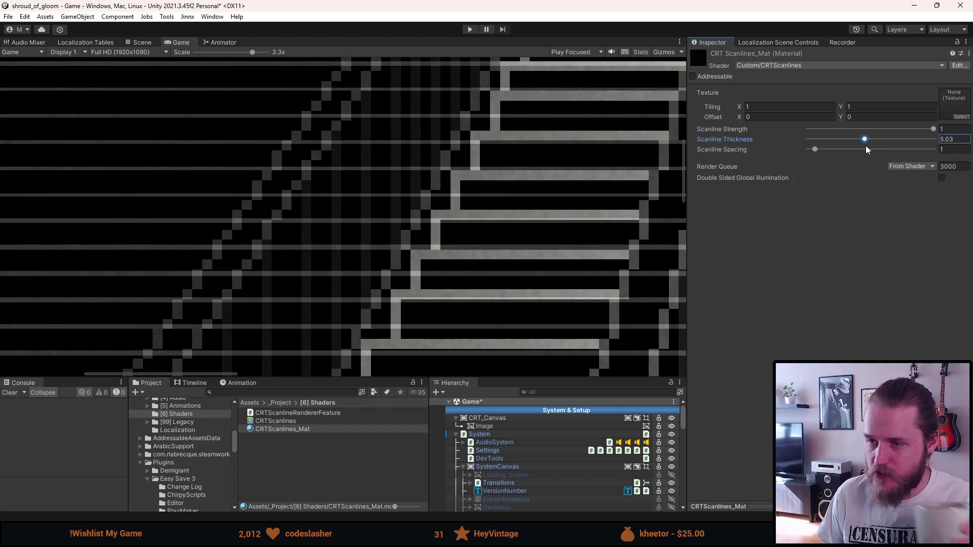